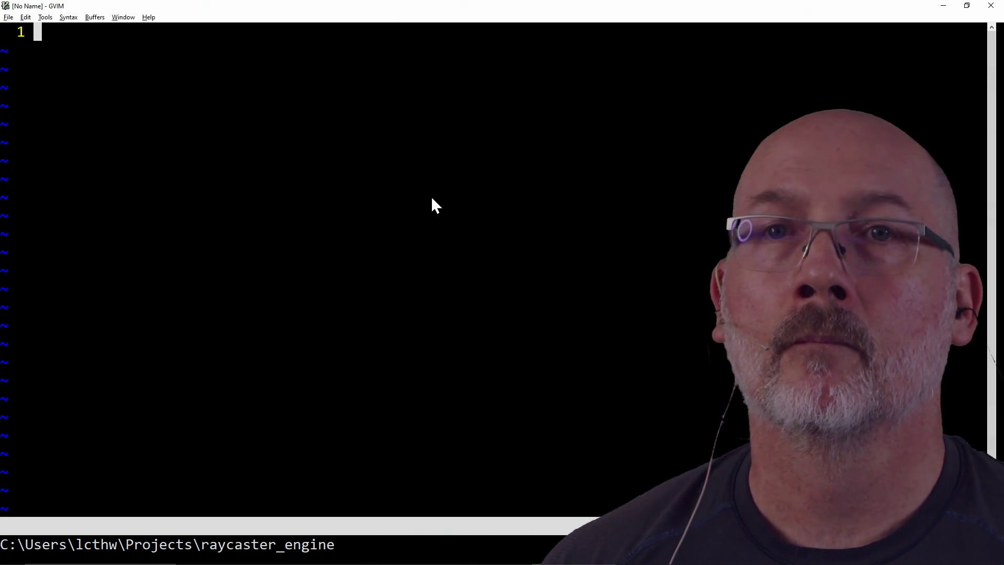
Change GVIM's directory to builddir, source ..\.vimrc_proj, then bring PowerShell forward
type(":cd builddir\\")
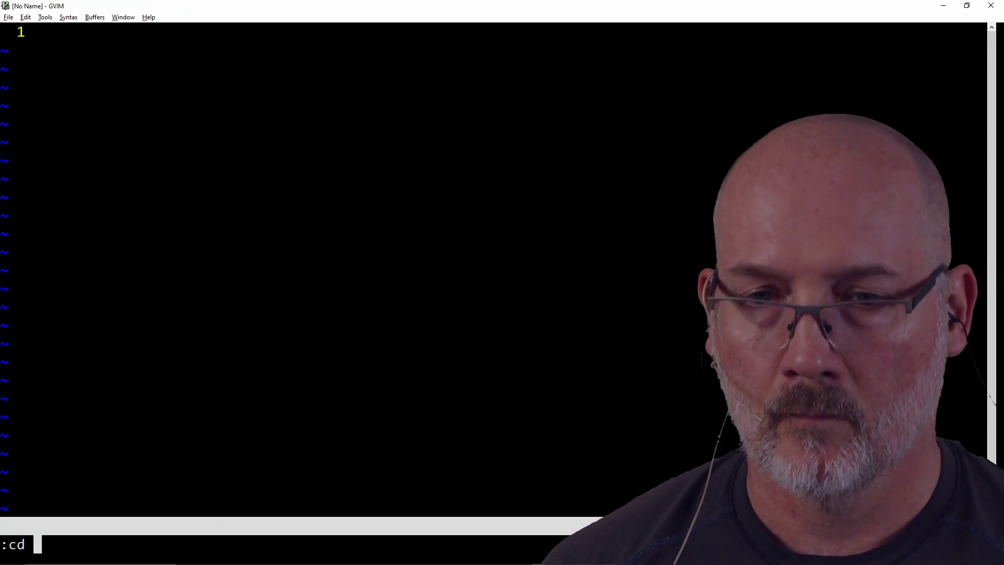
key("Return")
type(":so ../.")
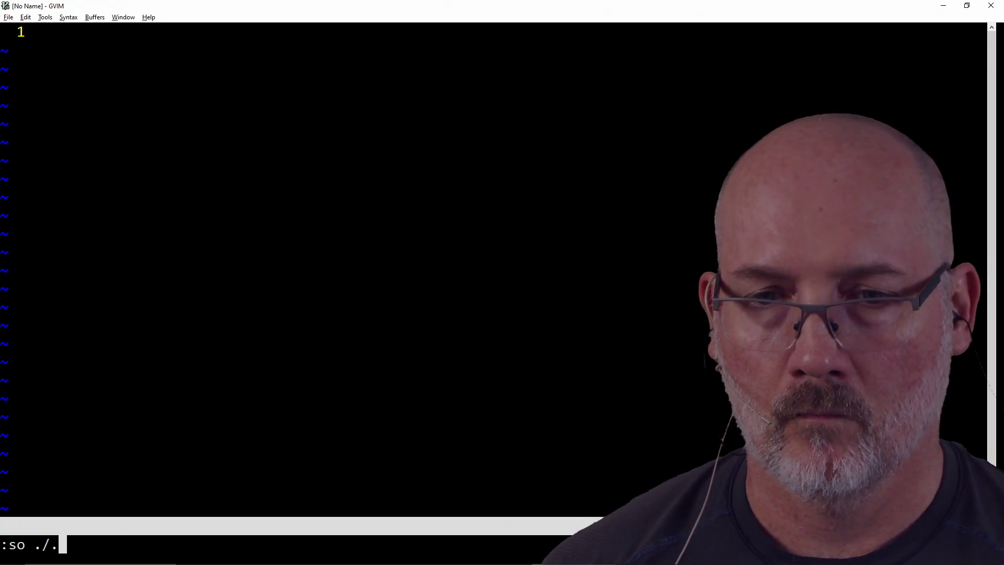
type("vim")
key("Tab")
key("Return")
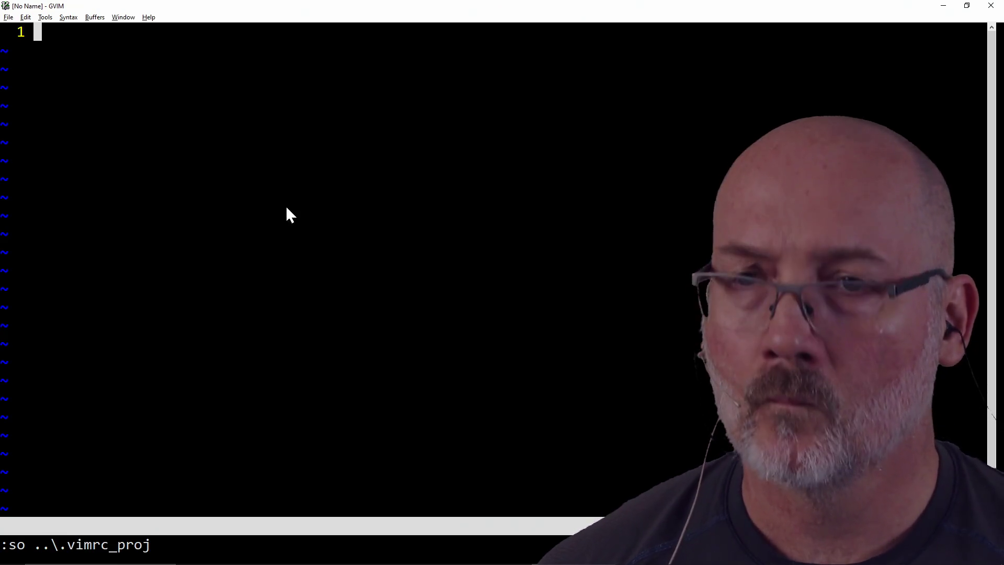
key("alt+Tab")
key("Tab")
Move PowerShell into Projects\raycaster_engine, run make, and return to GVIM
type("cd .\\Pr")
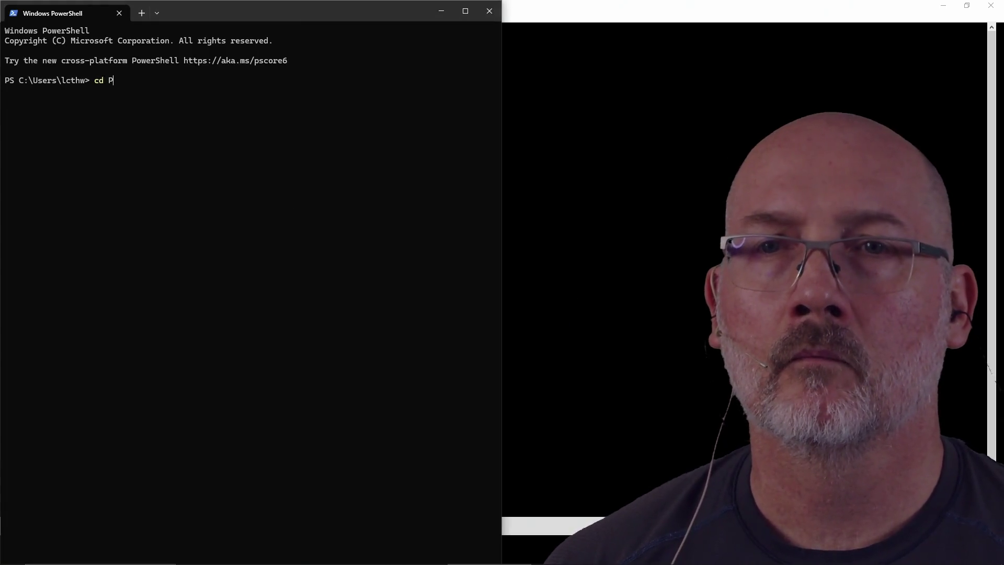
key("Tab")
type("raycaster_eng")
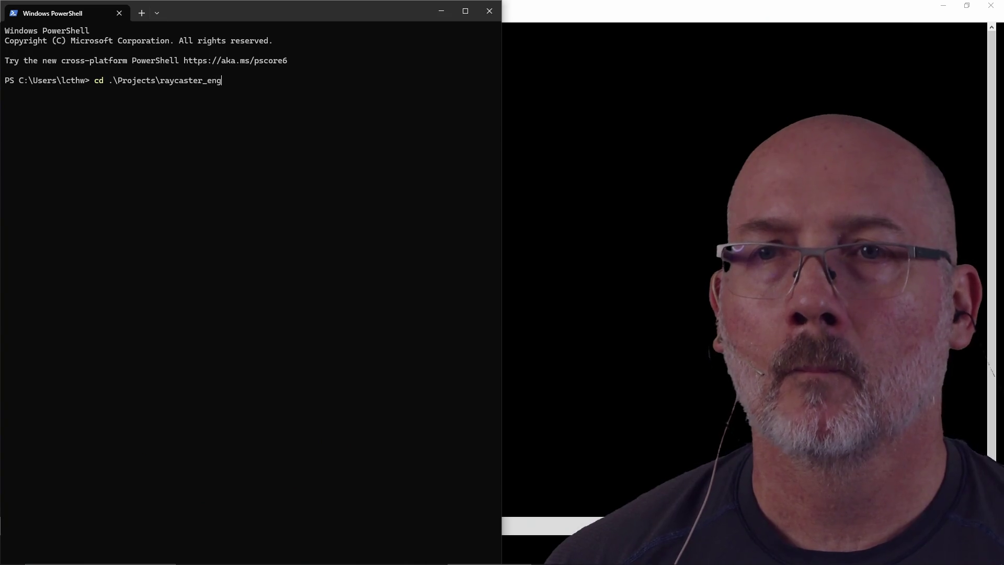
key("Tab")
key("Return")
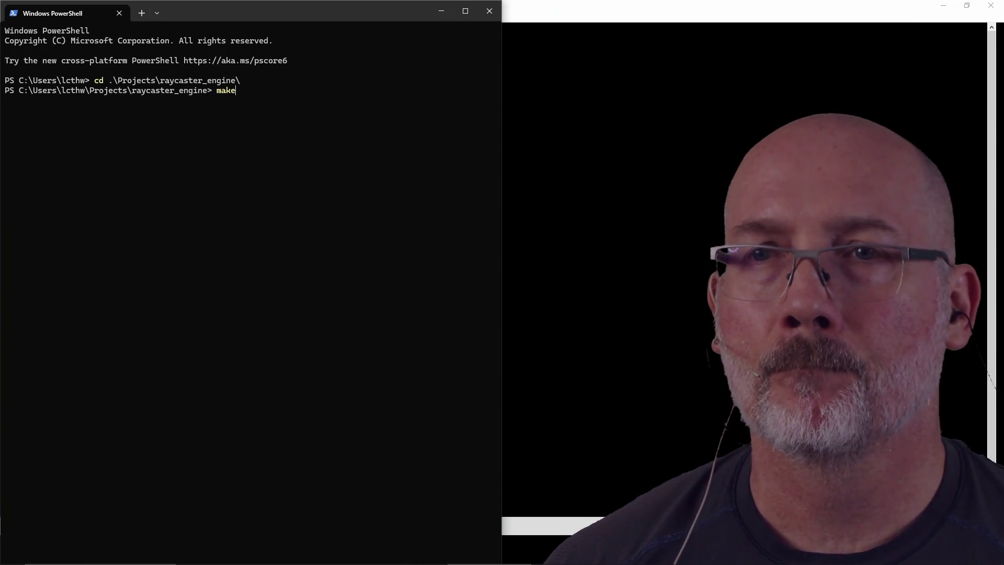
key("Return")
key("alt+Tab")
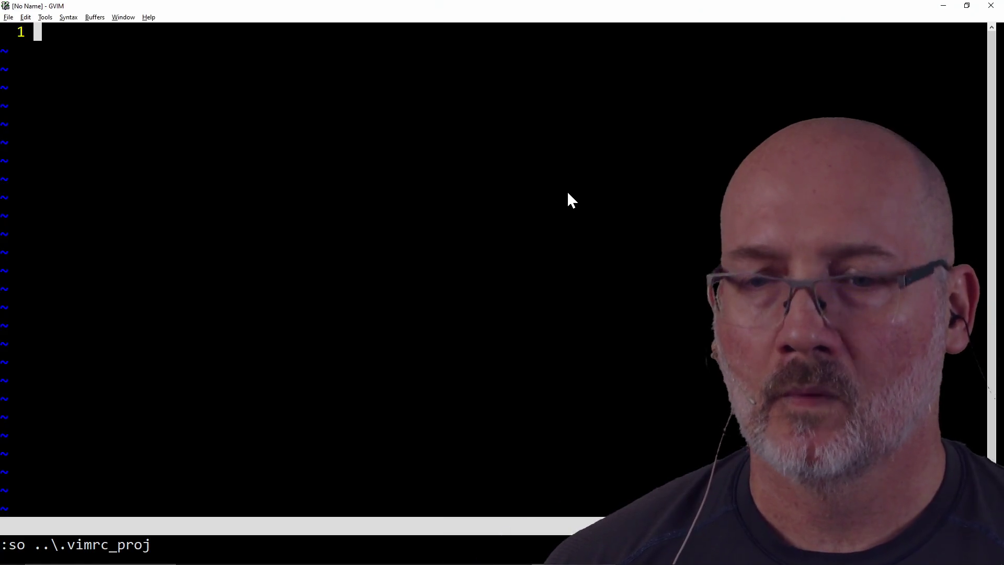
key("F5")
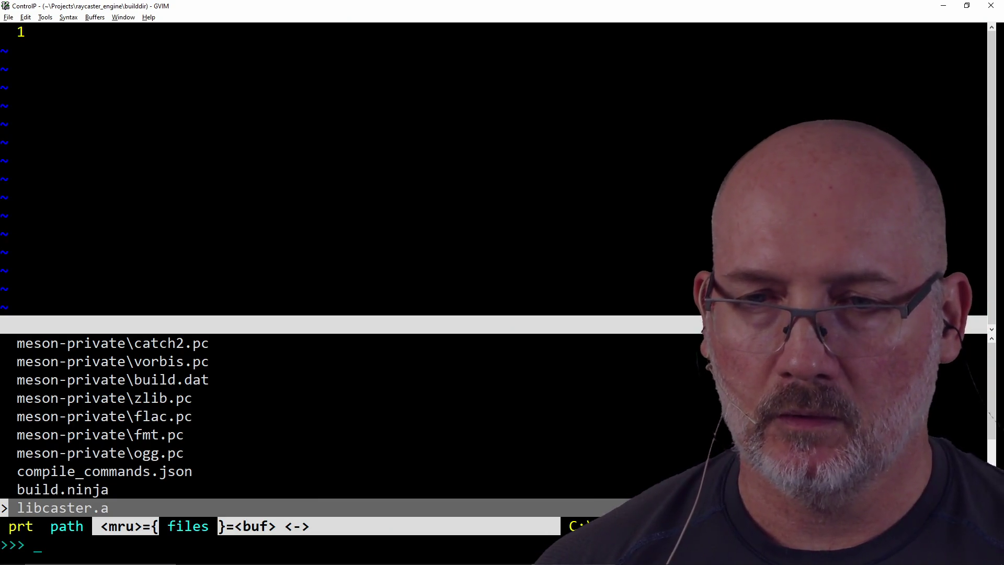
type("main.cpp")
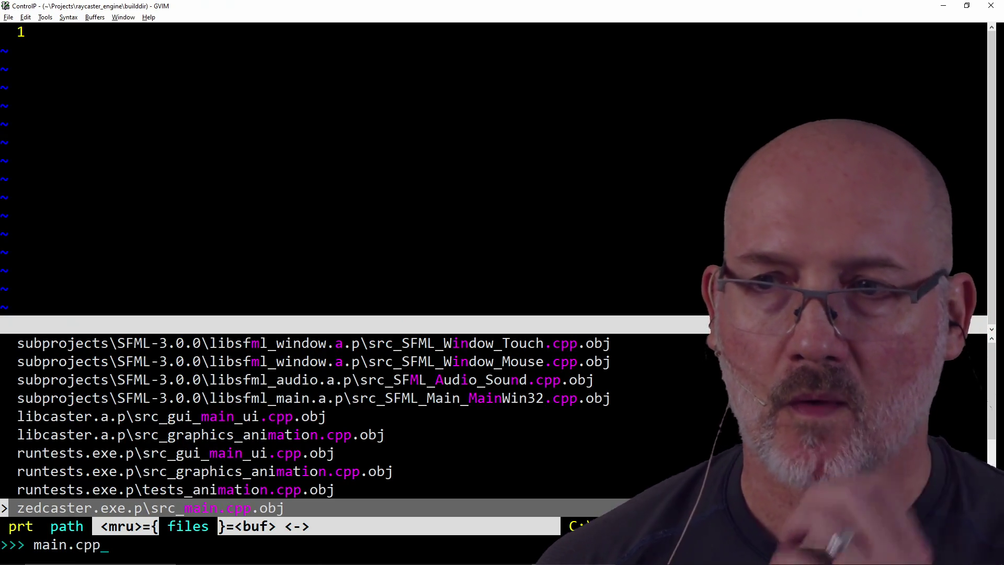
key("Up")
key("Up")
key("Up")
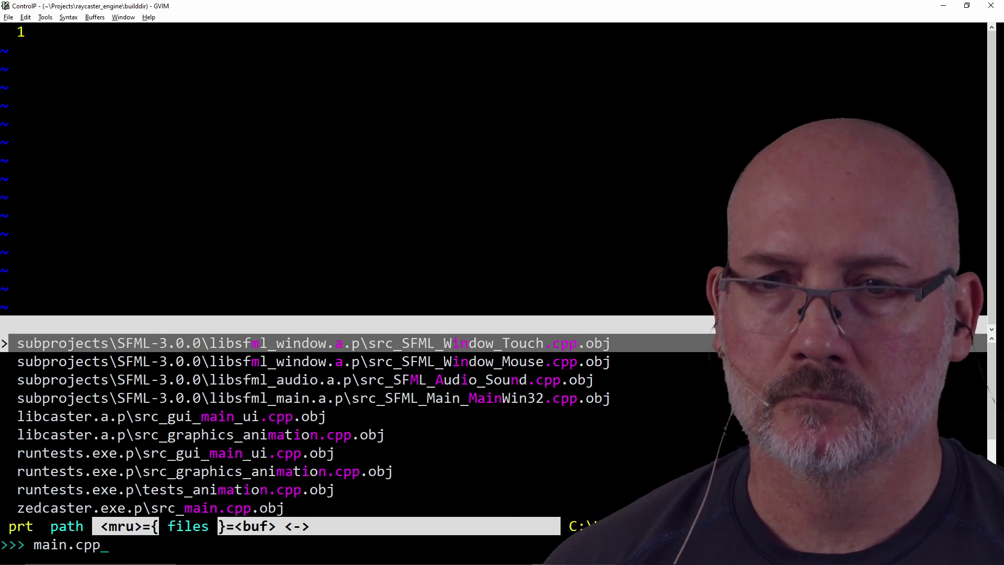
key("Down")
key("Down")
key("Down")
key("BackSpace")
key("BackSpace")
key("BackSpace")
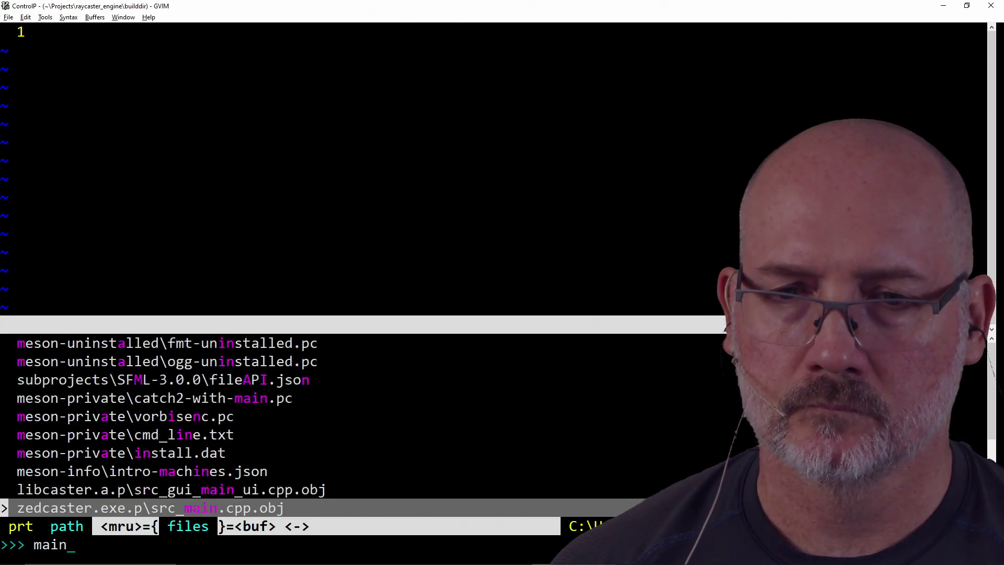
type("src/")
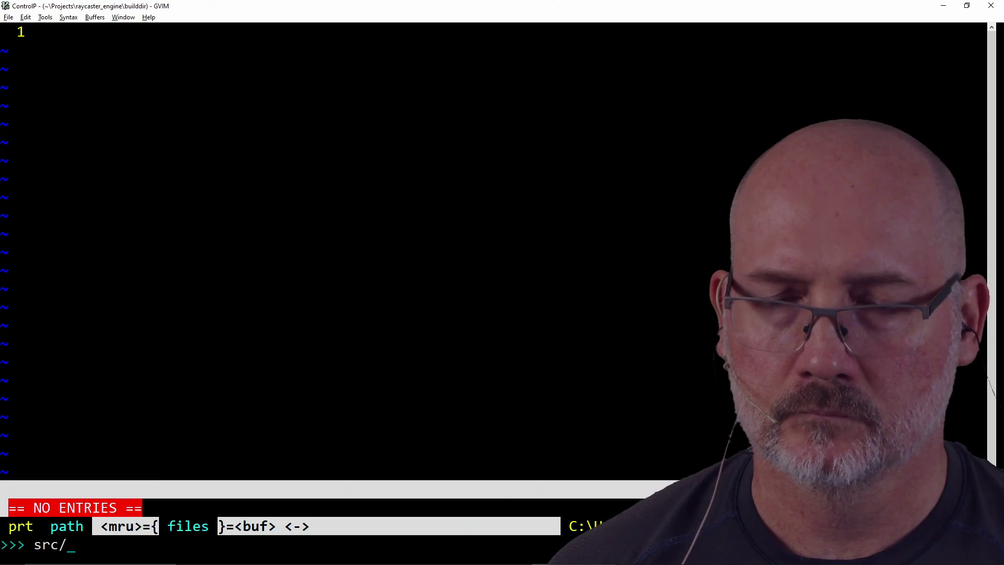
key("Escape")
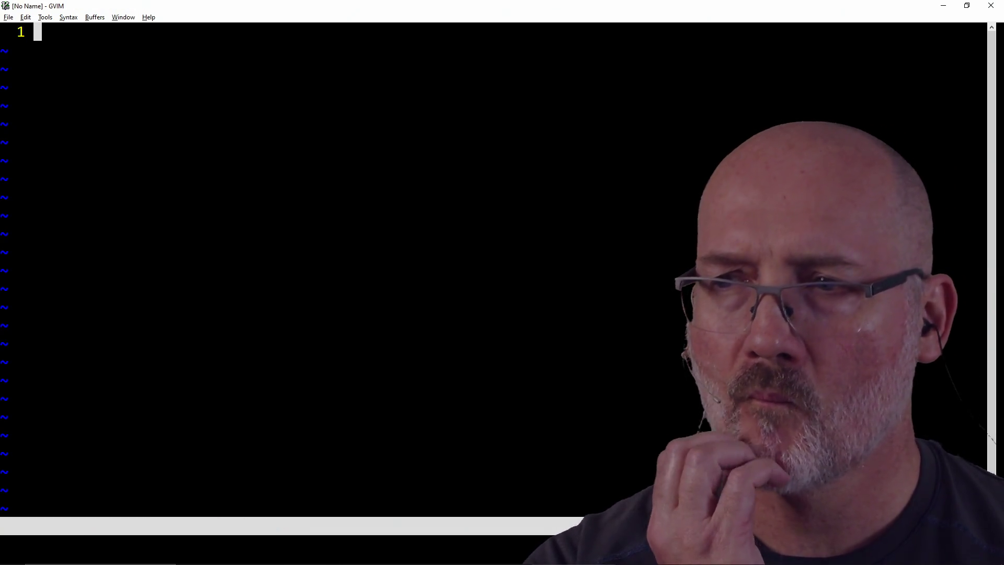
key("alt+Tab")
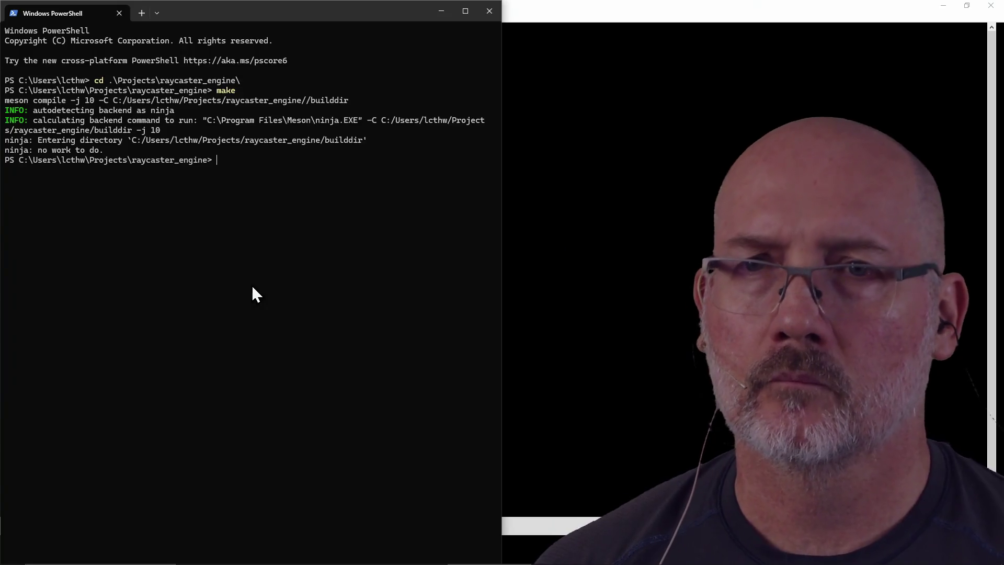
key("alt+Tab")
type(":cd ~/Pr")
key("Tab")
type("ray")
key("Tab")
type("b")
Change GVIM's working directory to ~\Projects\raycaster_engine\builddir
key("Tab")
key("BackSpace")
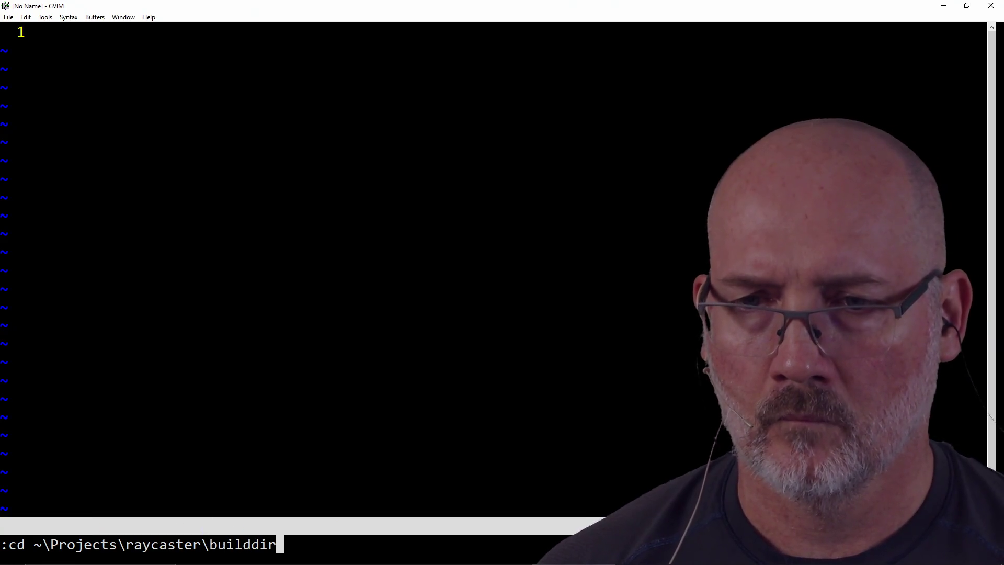
key("BackSpace")
key("BackSpace")
key("BackSpace")
type("r_en")
key("Tab")
type("gam")
key("BackSpace")
key("BackSpace")
key("BackSpace")
type("u")
key("BackSpace")
key("BackSpace")
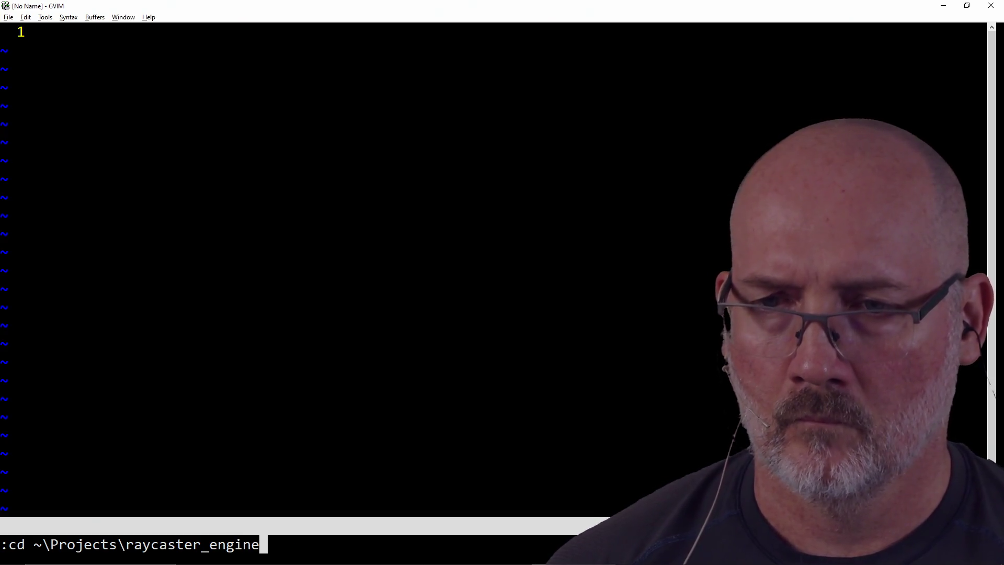
type("\\bu")
key("Tab")
key("Return")
Clear all CtrlP caches and discard the current buffer with :bd!
type(":CtrlPClea")
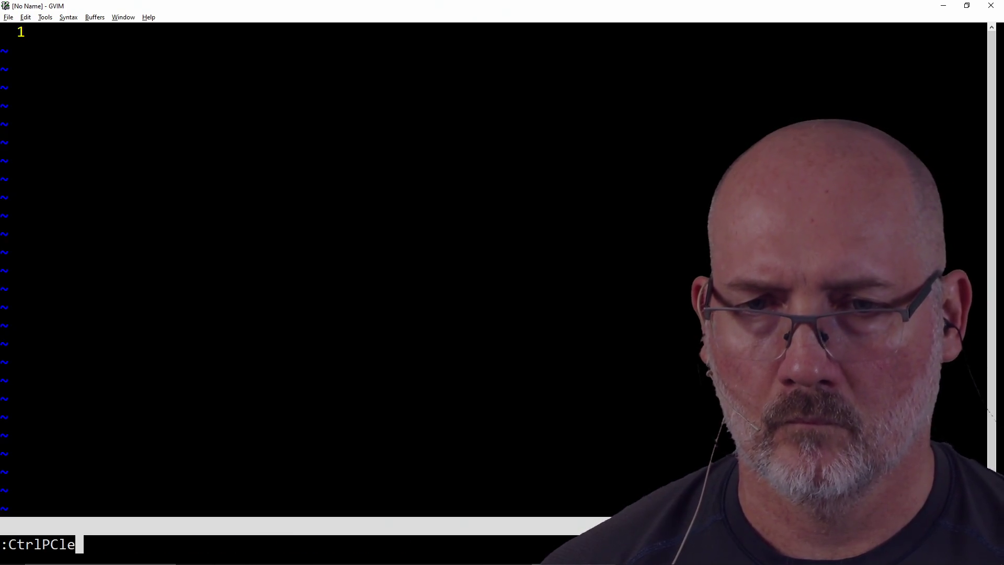
key("Tab")
key("Return")
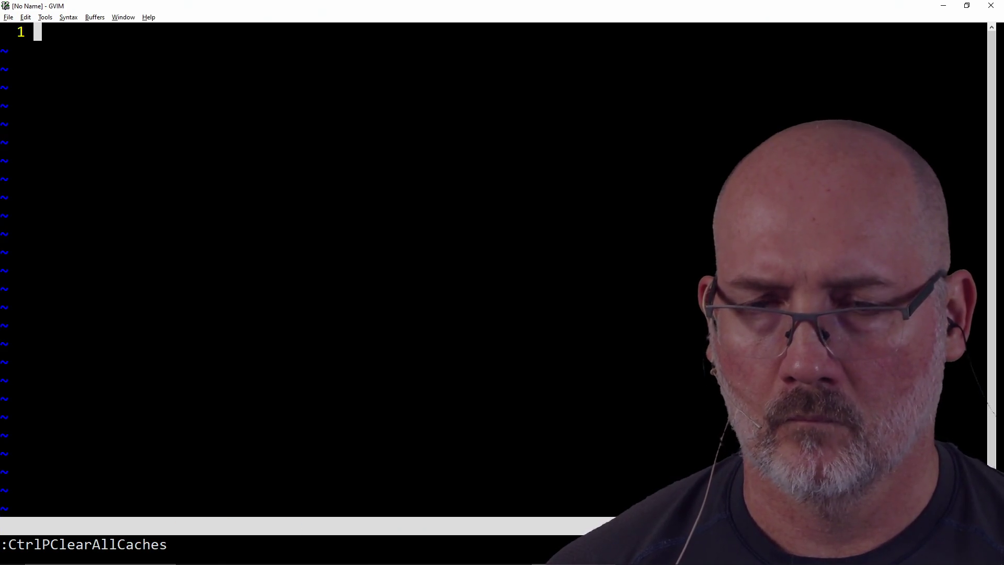
type("P")
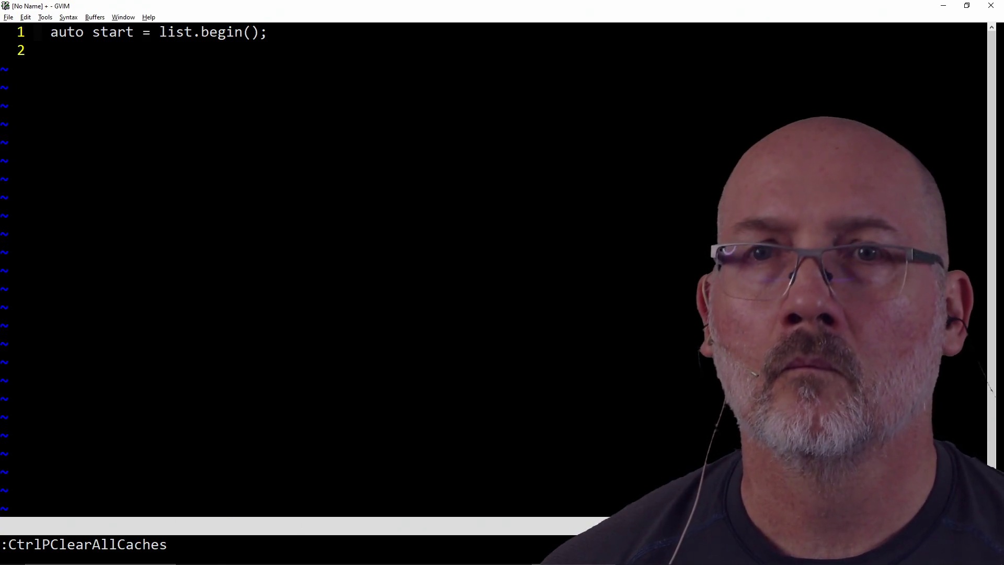
type(":bd!")
key("Return")
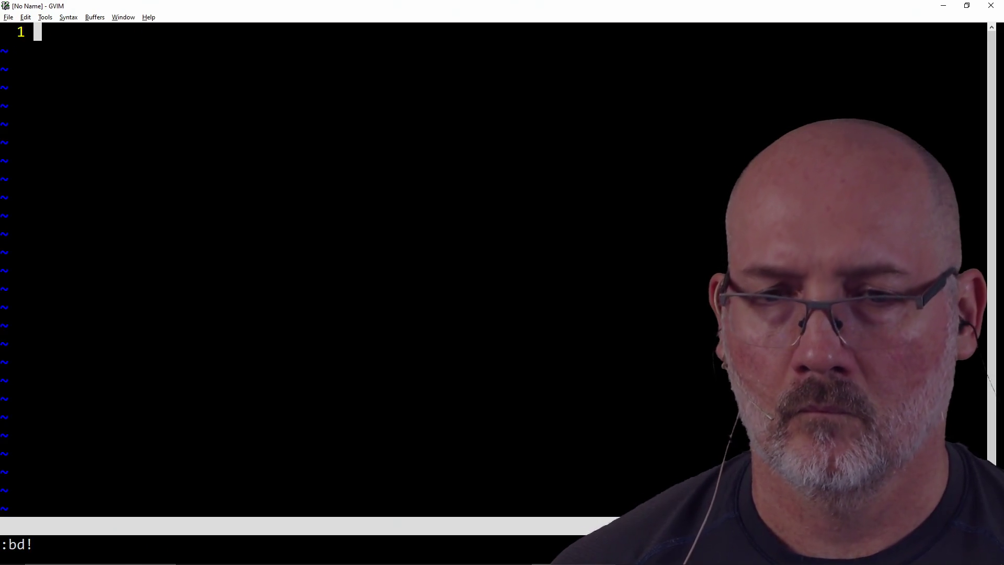
Search CtrlP for main.cpp, then cancel without opening anything
key("ctrl+p")
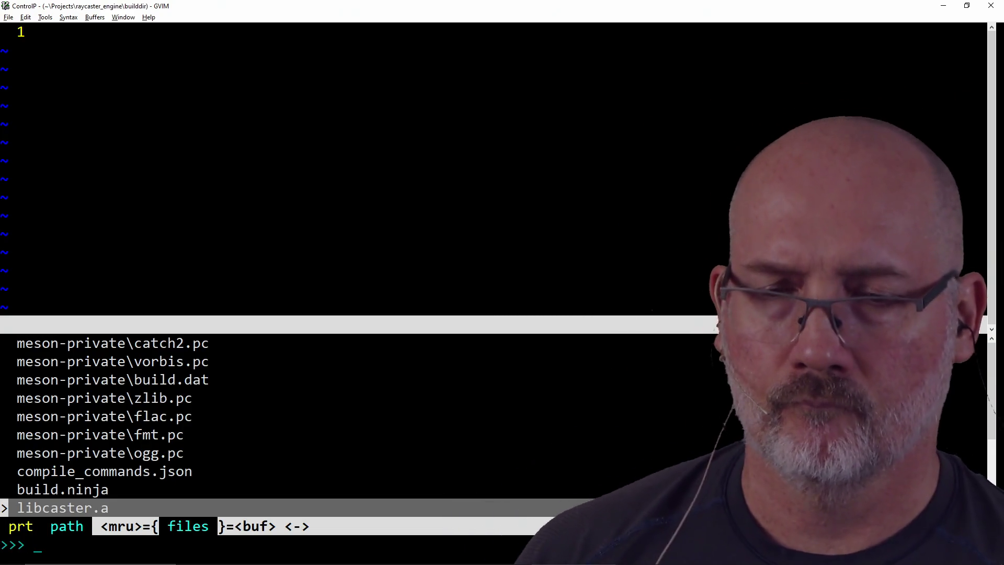
type("main.cpp")
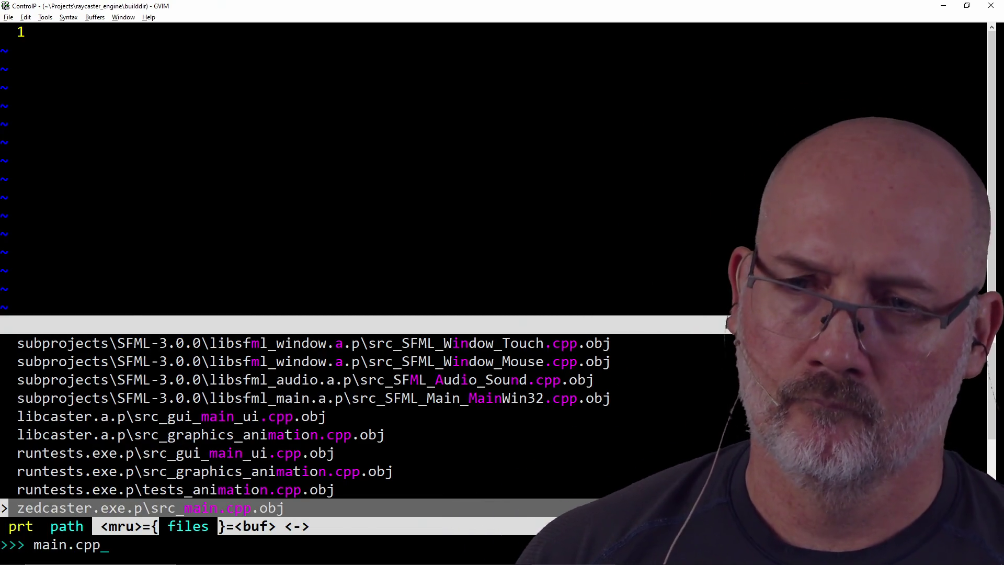
key("Up")
key("Up")
key("Up")
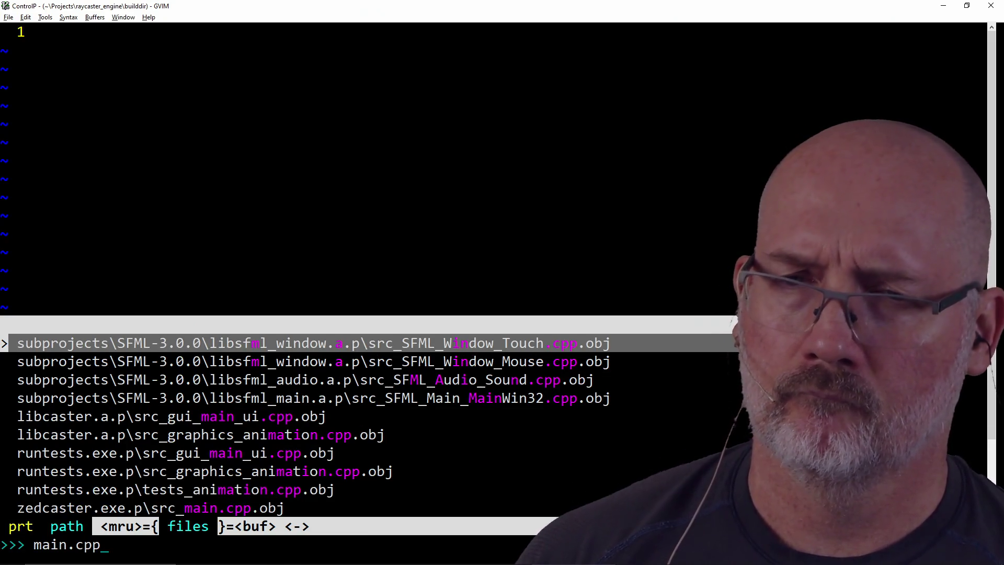
key("Escape")
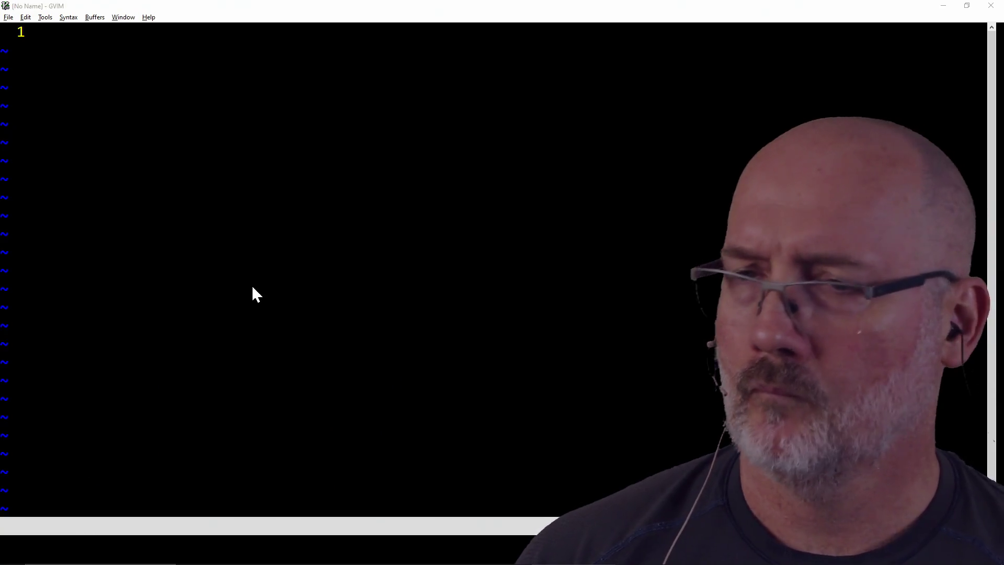
List the raycaster_engine folder with ls in PowerShell, then return to GVIM
key("alt+Tab")
type("ls")
key("Return")
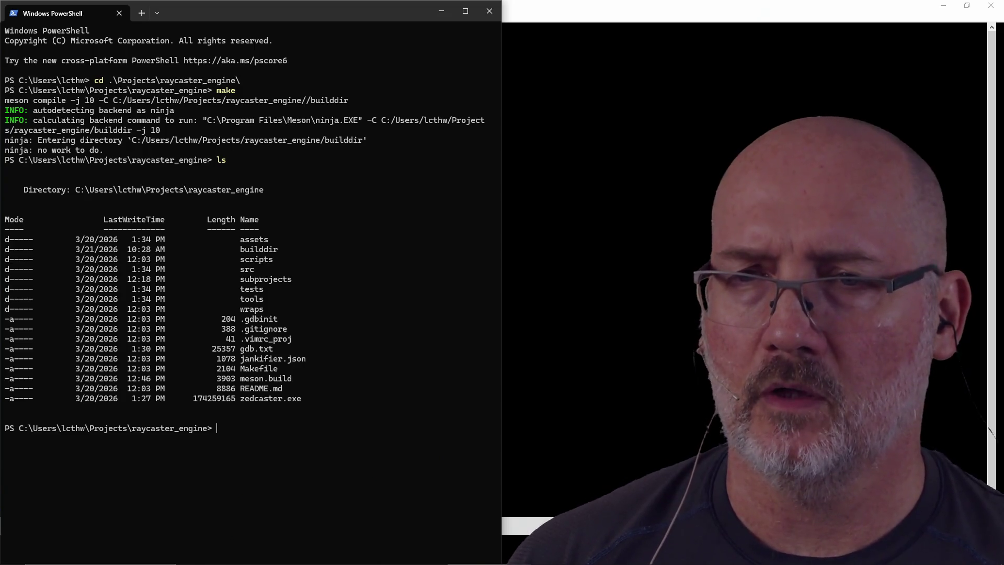
key("alt+Tab")
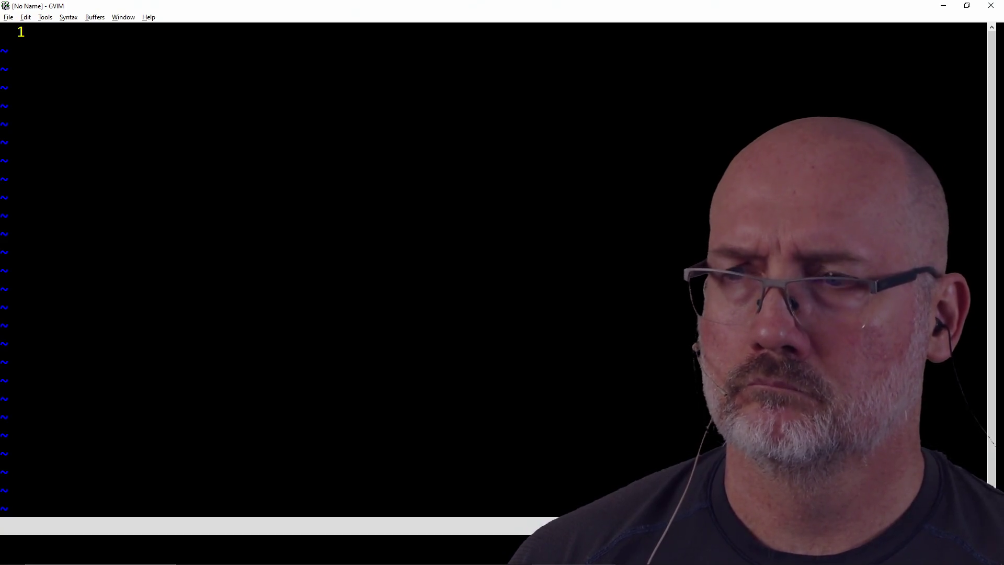
Browse the ..\src folder listing and search the file finder for main without opening it
type(":e ../")
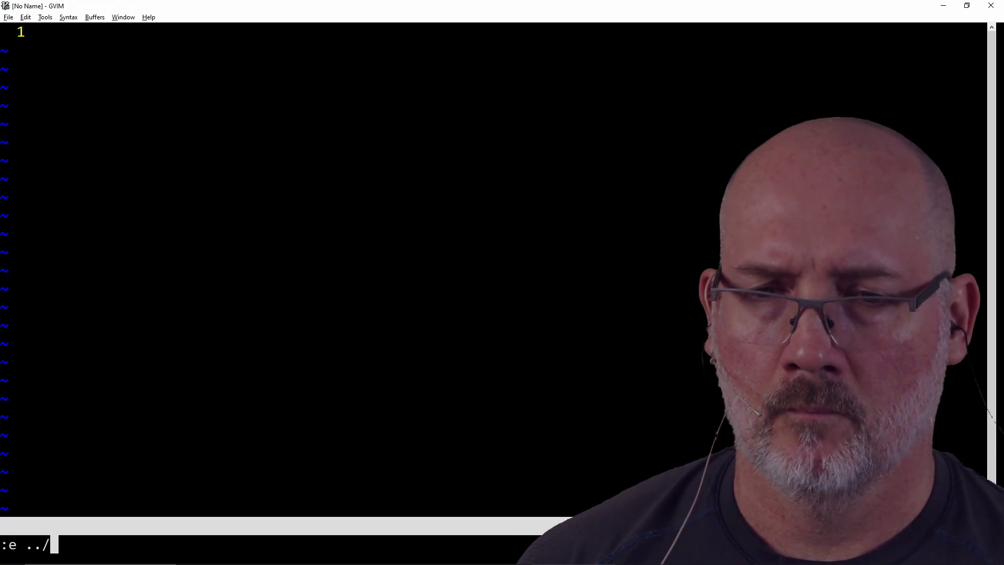
type("sr")
key("Tab")
key("Return")
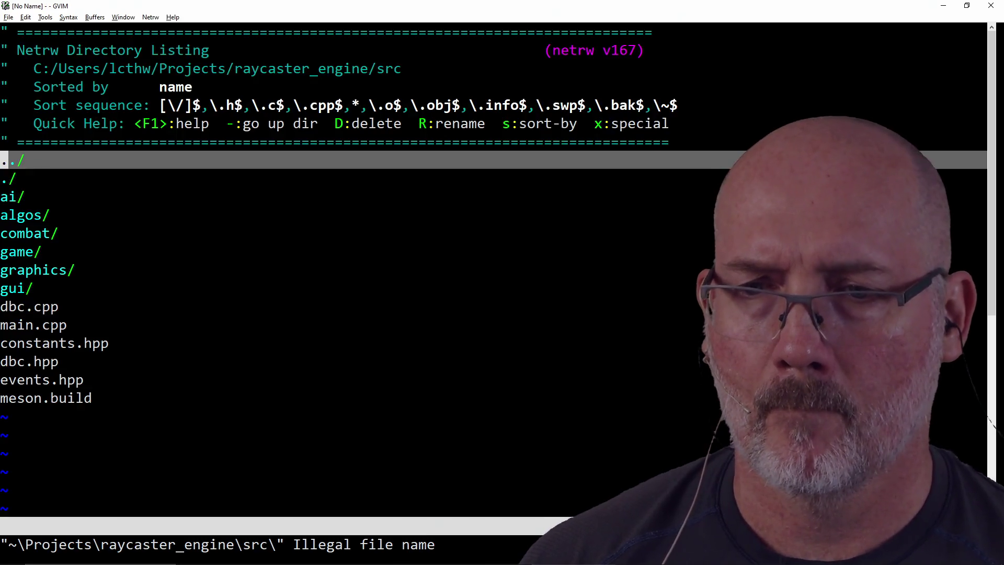
key("ctrl+p")
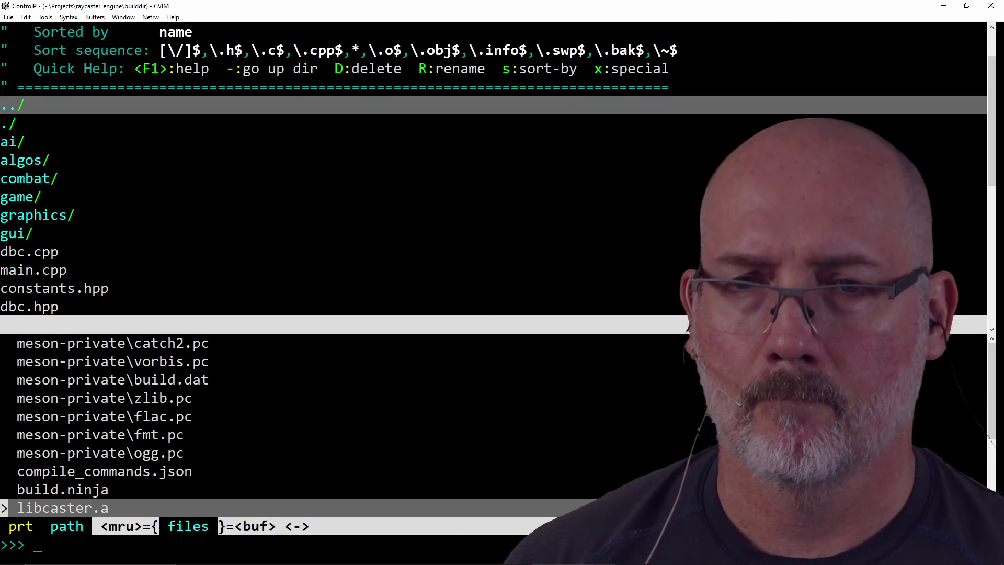
type("main")
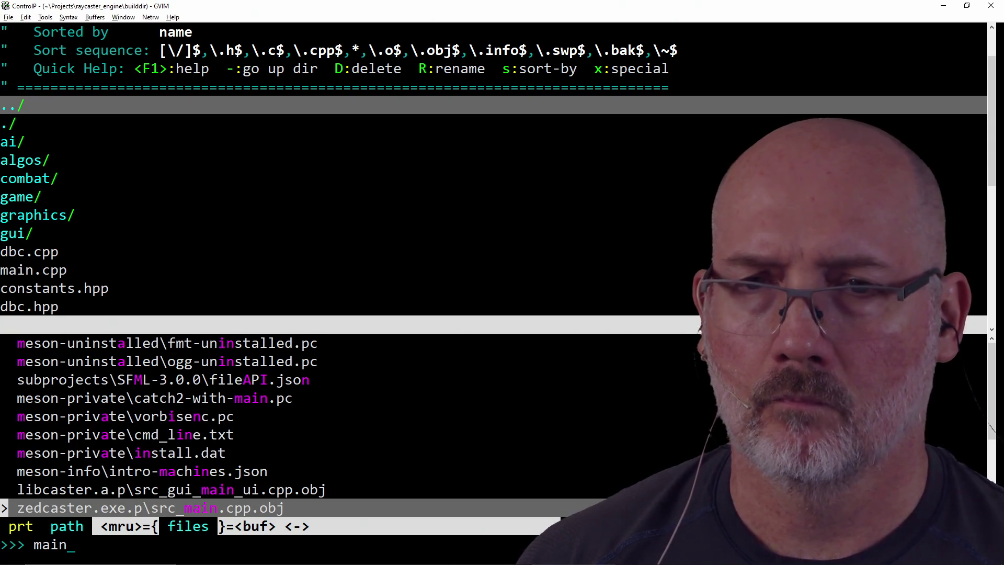
key("Escape")
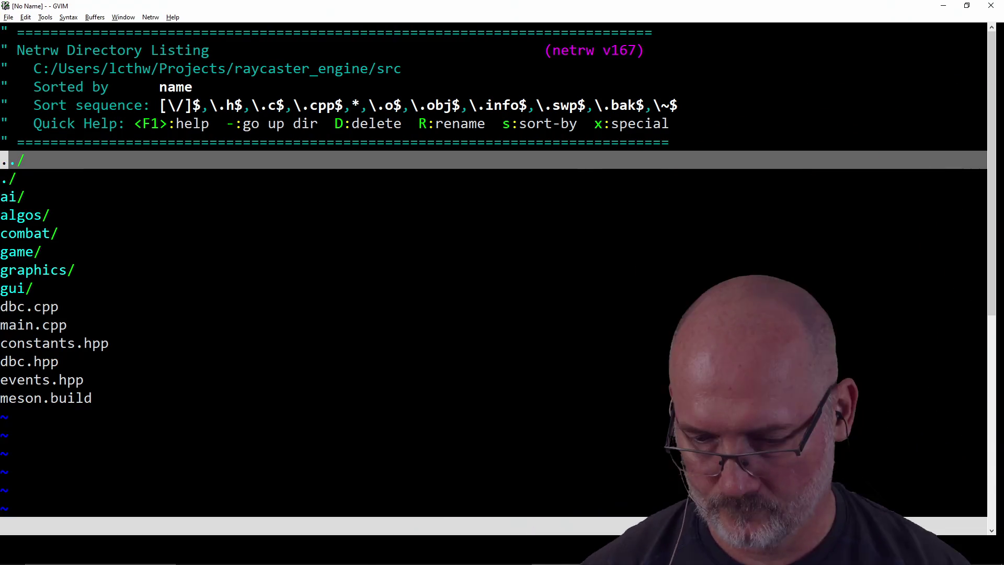
Open ..\src\main.cpp in GVIM
type(":e src\\mai")
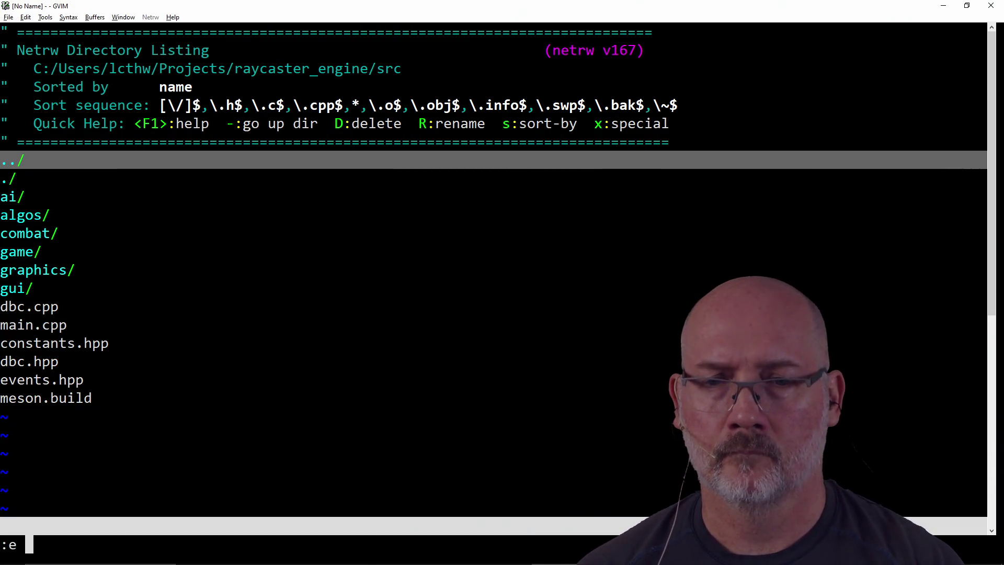
key("BackSpace")
key("BackSpace")
key("BackSpace")
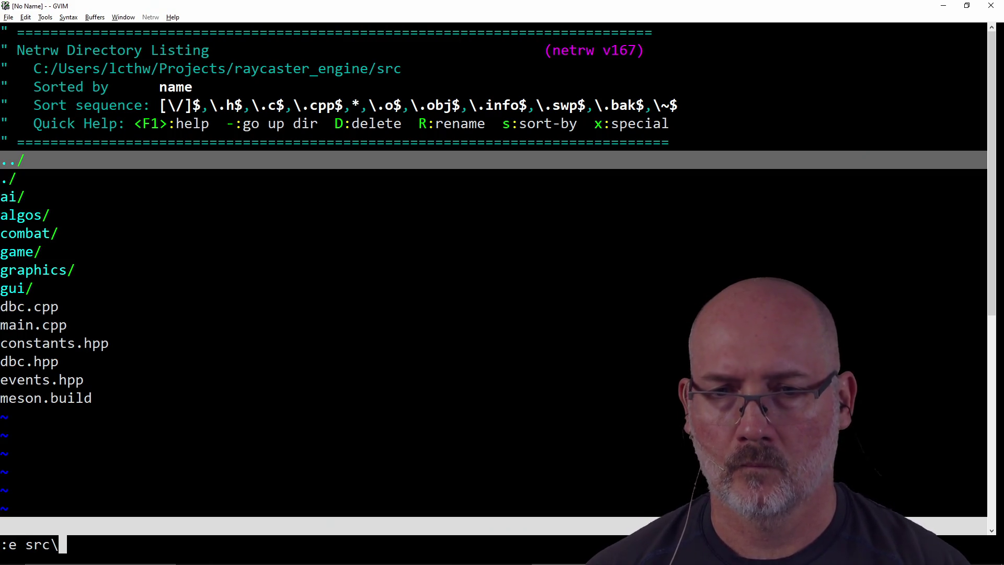
type("../sr")
key("BackSpace")
key("BackSpace")
key("BackSpace")
type("/src/m")
key("Tab")
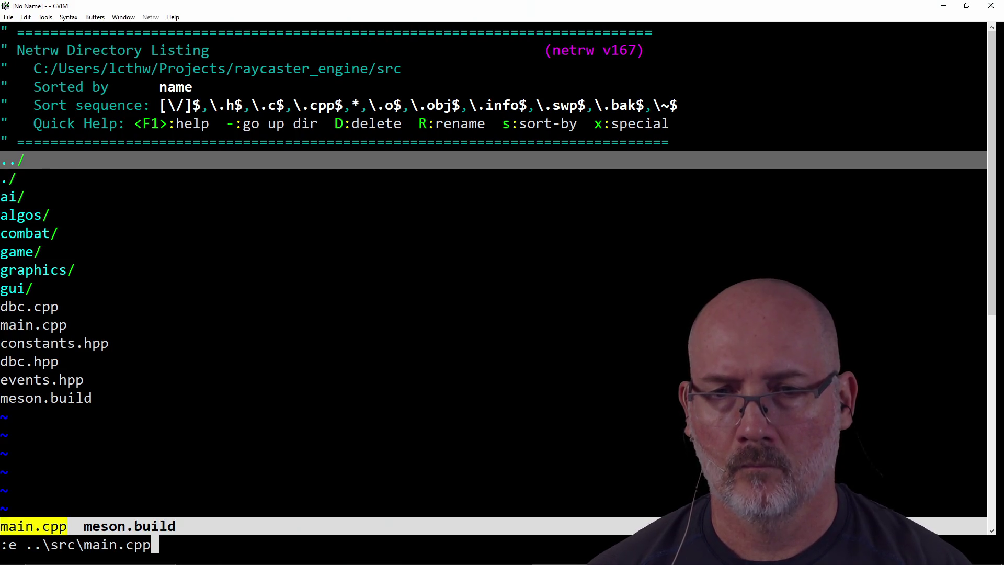
key("Return")
Save all buffers with :wa and switch to PowerShell
key("j")
key("j")
key("j")
key("j")
key("j")
key("g")
key("g")
type(":wa")
key("Return")
key("alt+Tab")
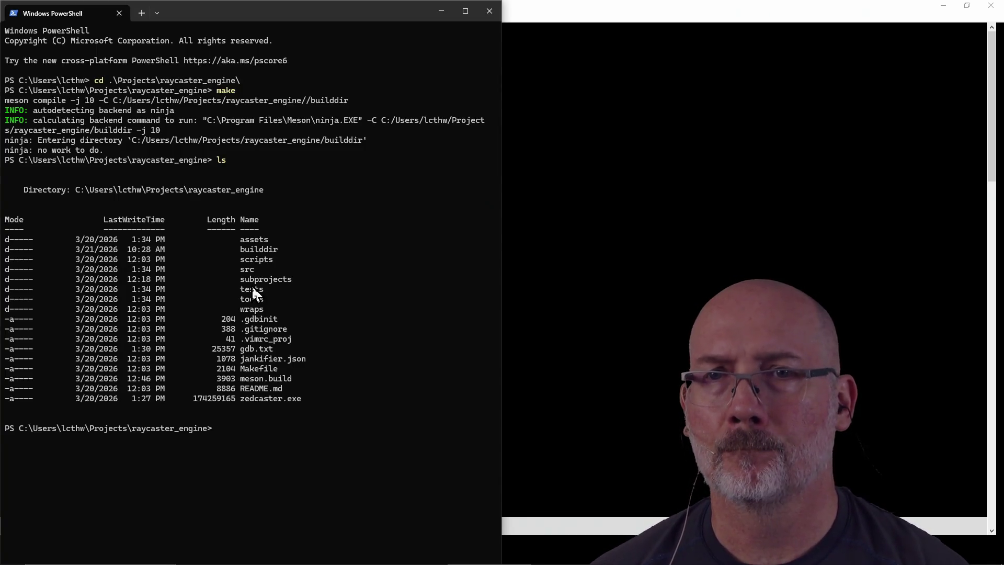
List the contents of .\builddir\src in PowerShell
type("ls ")
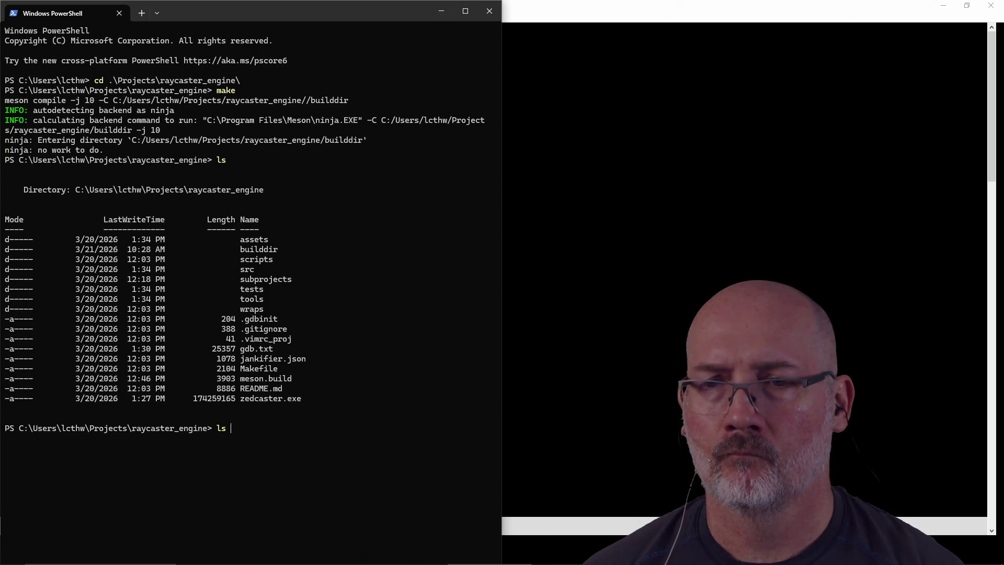
type(".\b")
key("Tab")
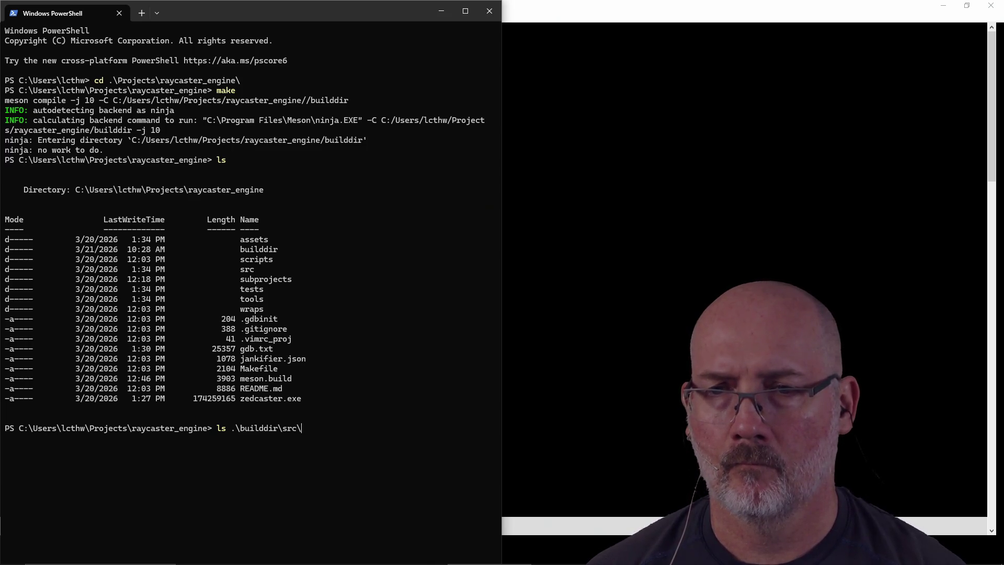
key("Return")
Clear the terminal and bring GVIM with main.cpp back to the front
type("ear")
key("Return")
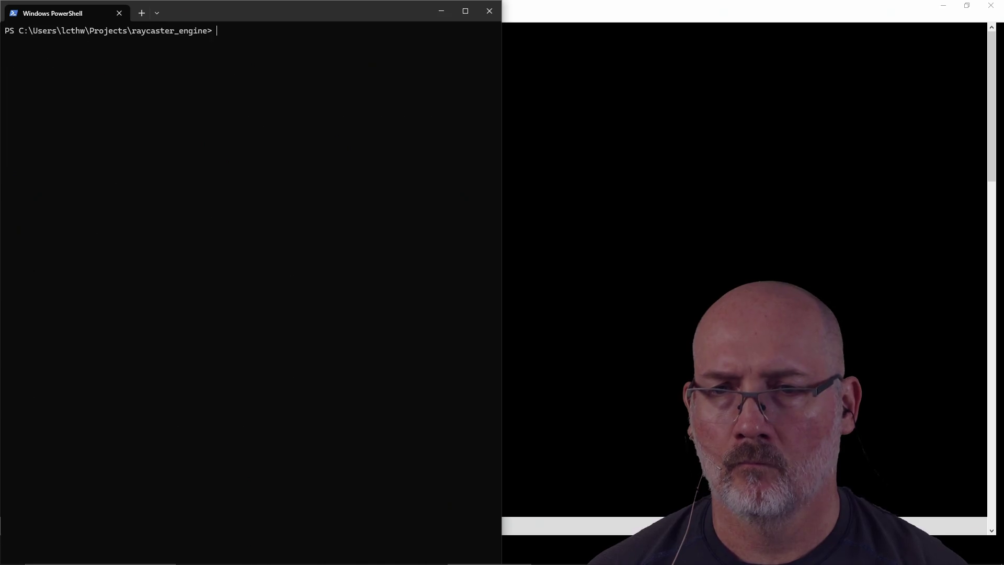
left_click(512, 187)
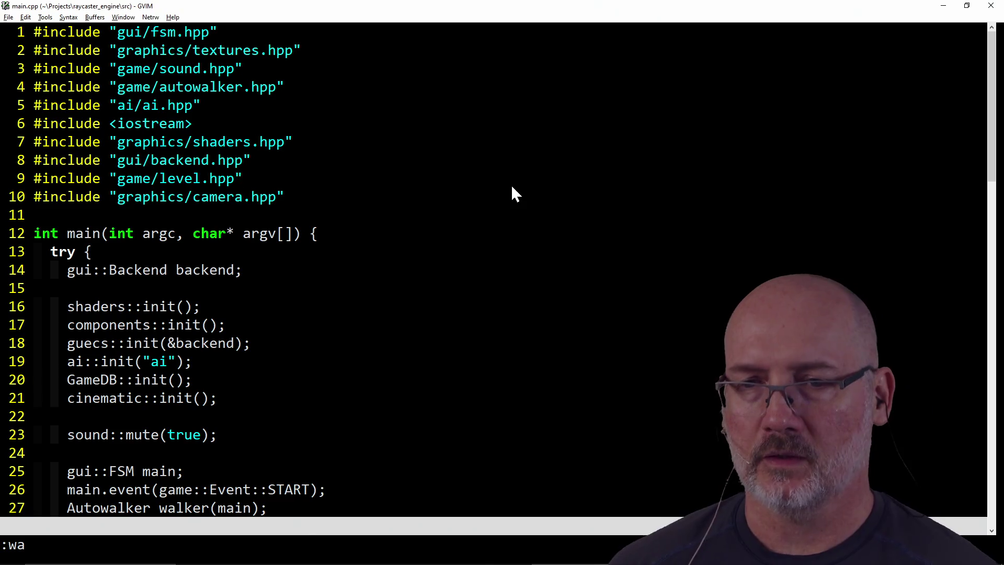
Skim down and back up main.cpp, then switch to PowerShell
scroll(516, 224, "down", 14)
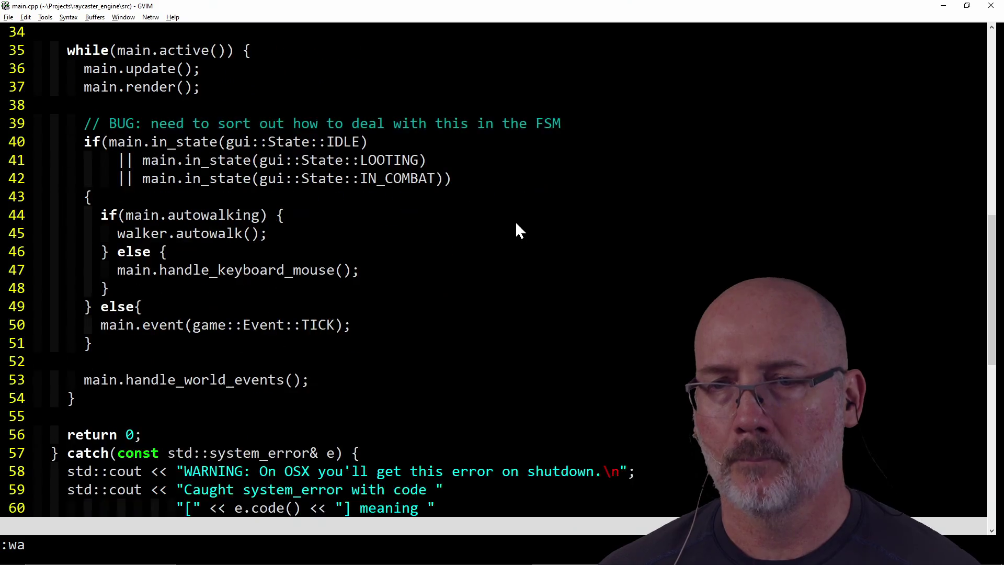
scroll(516, 220, "up", 14)
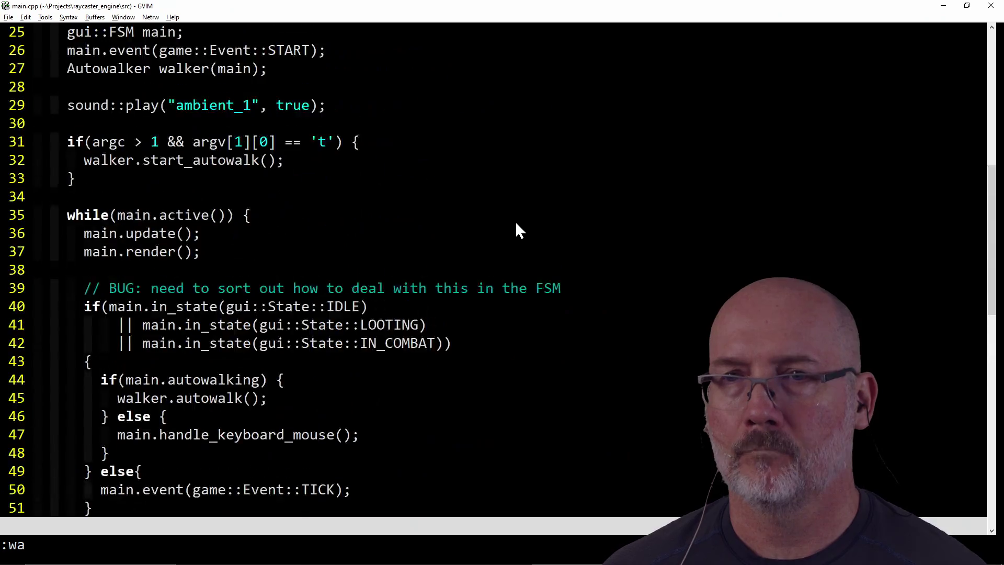
key("alt+Tab")
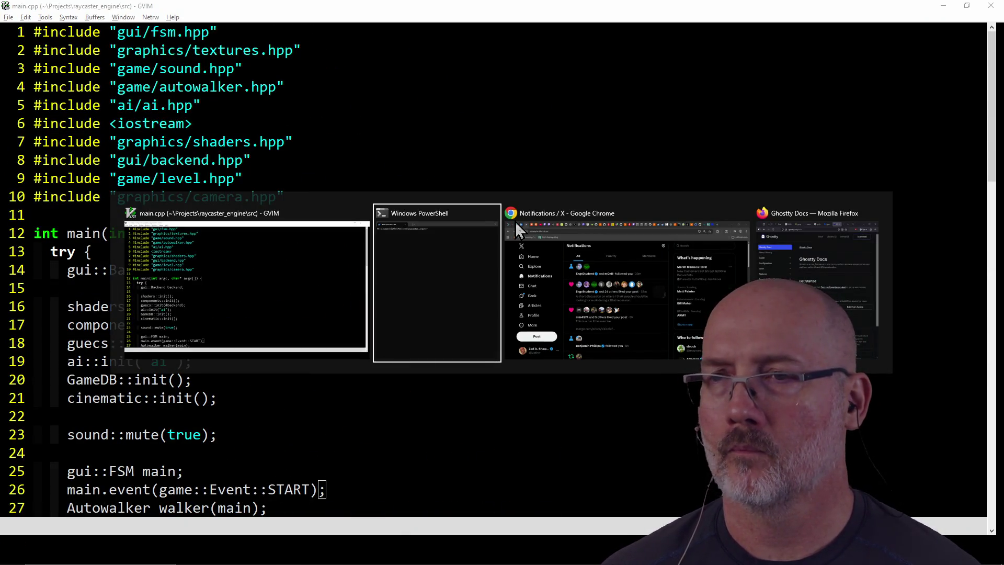
key("Escape")
key("alt+Tab")
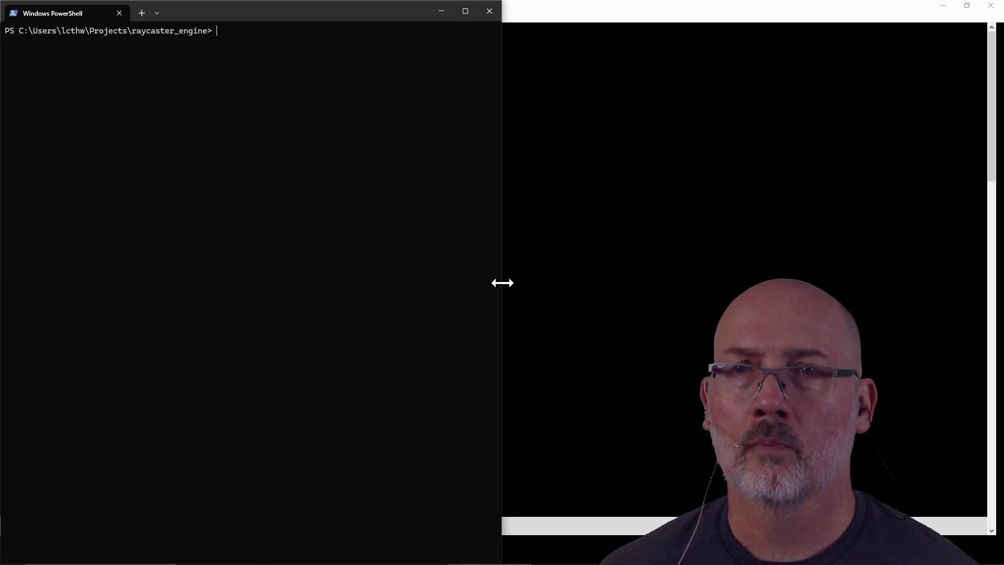
Run make run to build, test, and launch the raycaster game
type("un")
key("Return")
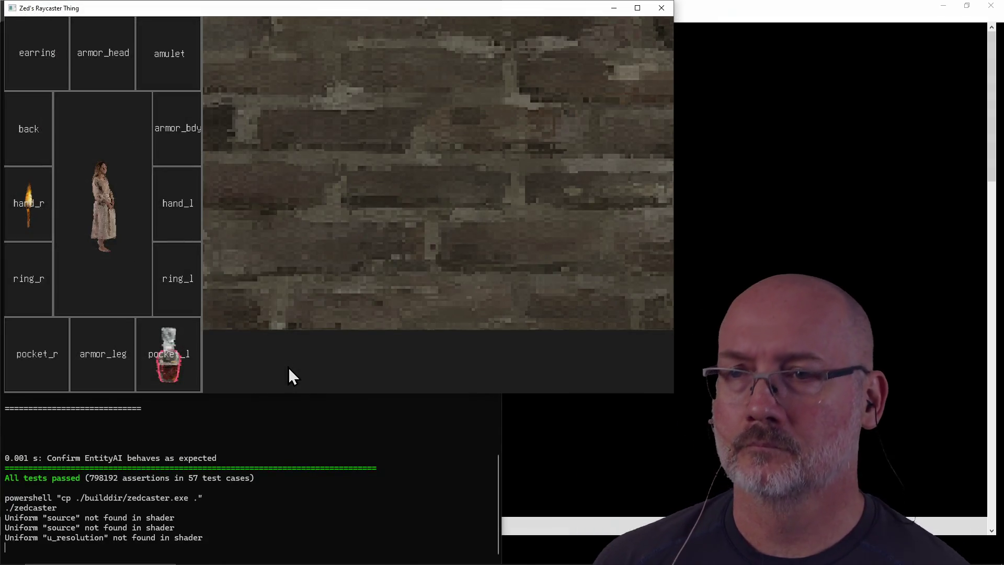
Turn left three times through the brick corridors, then close the game window
key("Left")
key("Left")
key("Left")
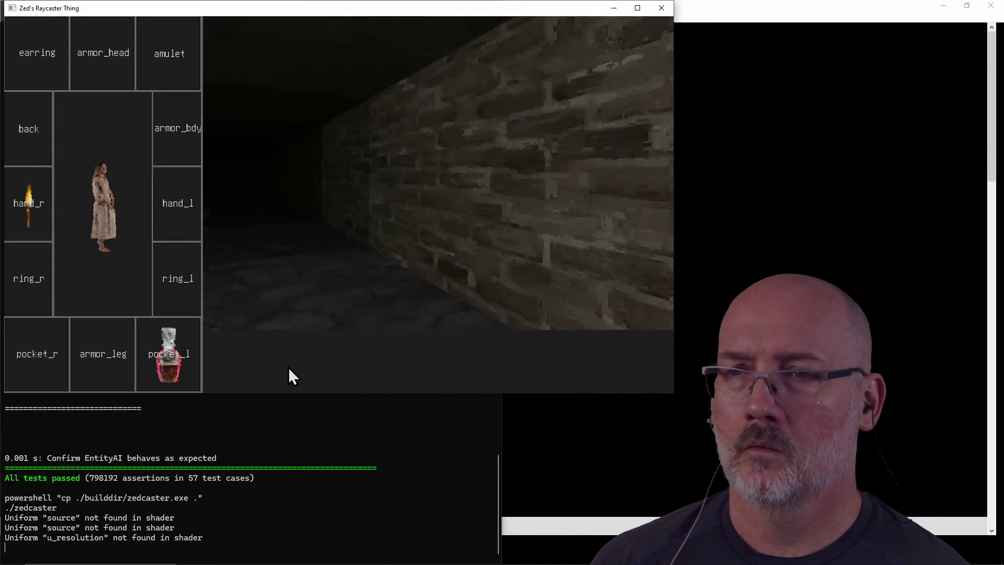
key("Left")
key("Left")
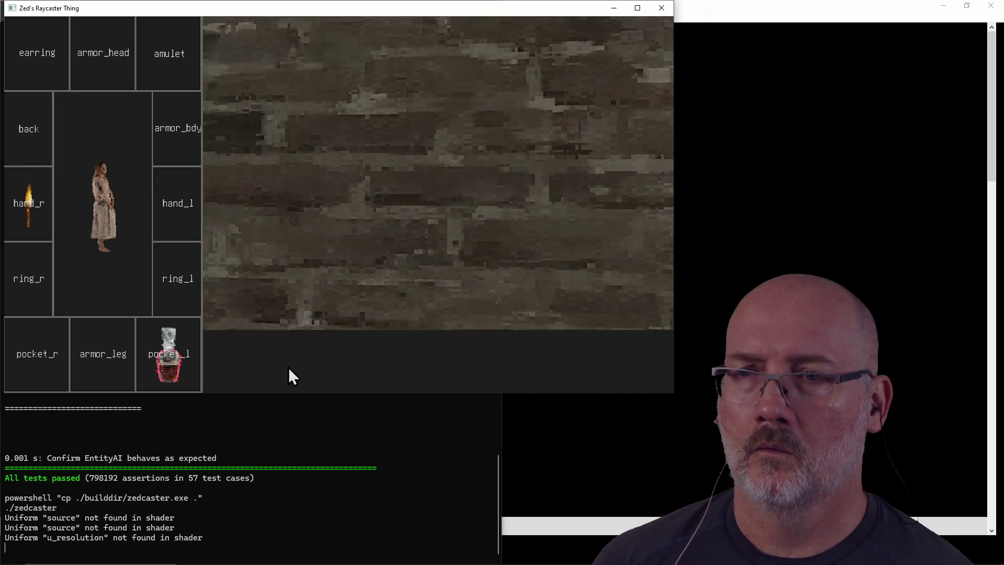
key("Left")
left_click(661, 8)
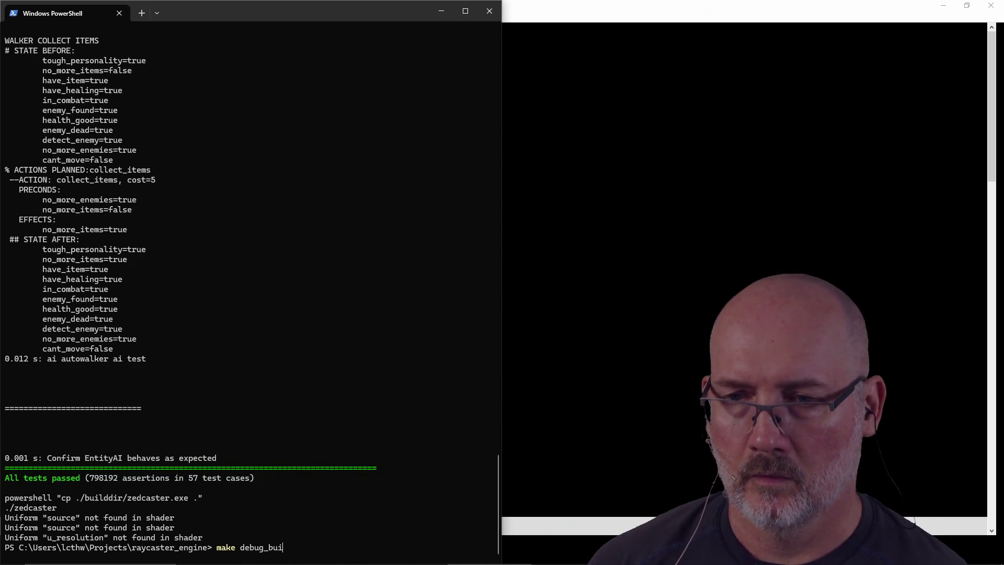
Run make debug_build, then return to GVIM and scroll through main.cpp
type("ld")
key("Return")
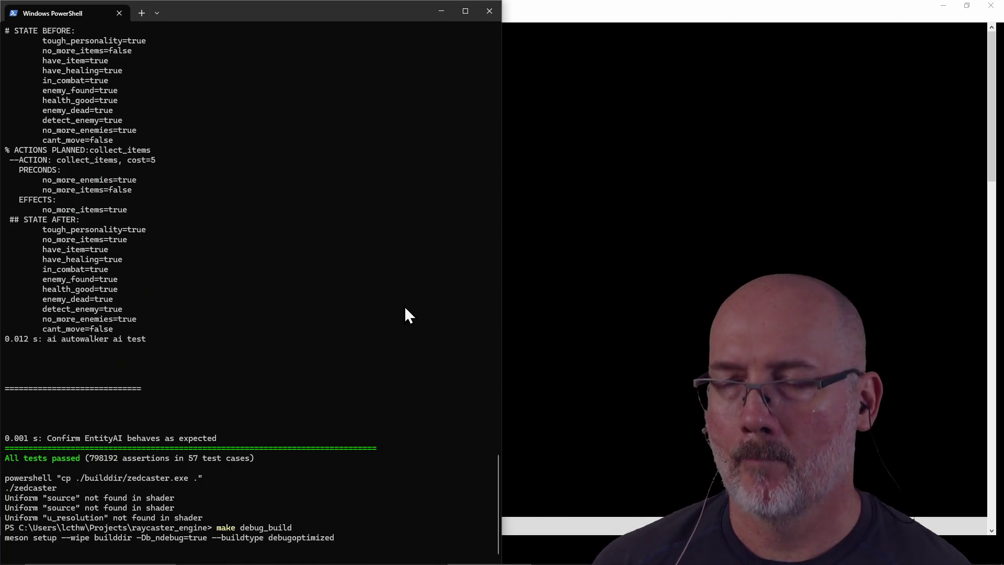
left_click(517, 288)
scroll(518, 290, "down", 11)
scroll(519, 293, "down", 3)
scroll(518, 294, "up", 7)
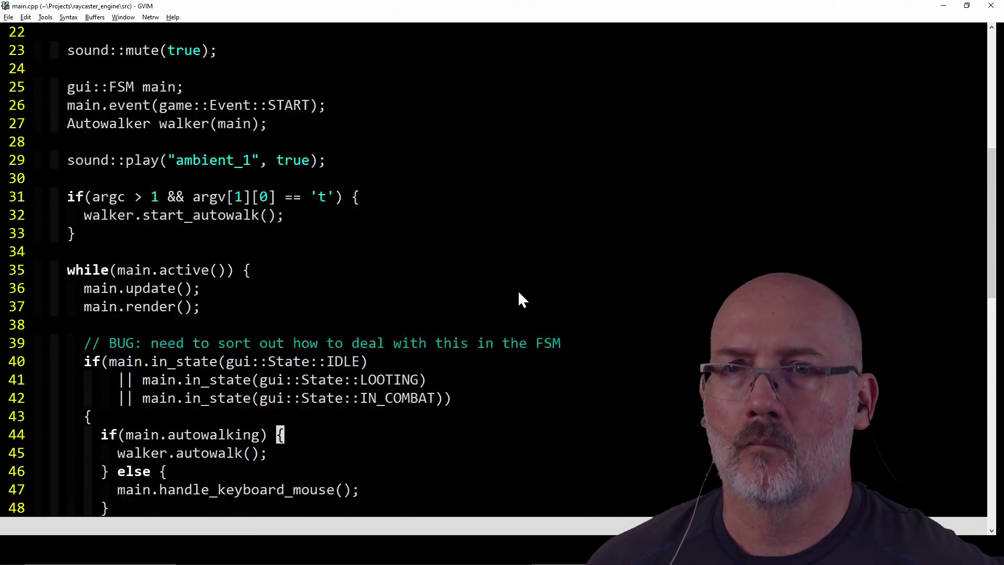
Scroll main.cpp to the top, switch to the blank Paint window, and move it left
scroll(518, 293, "up", 7)
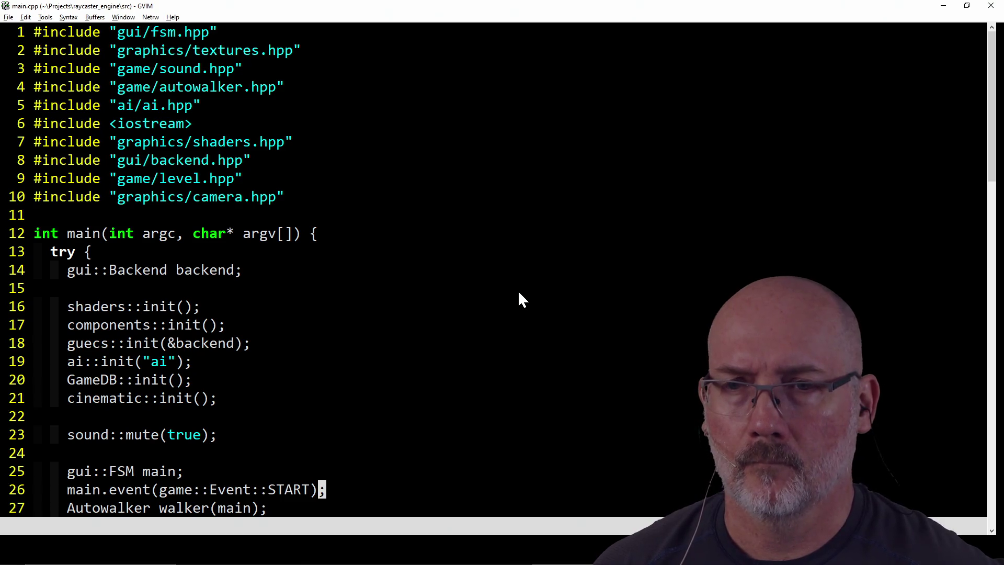
key("alt+Tab")
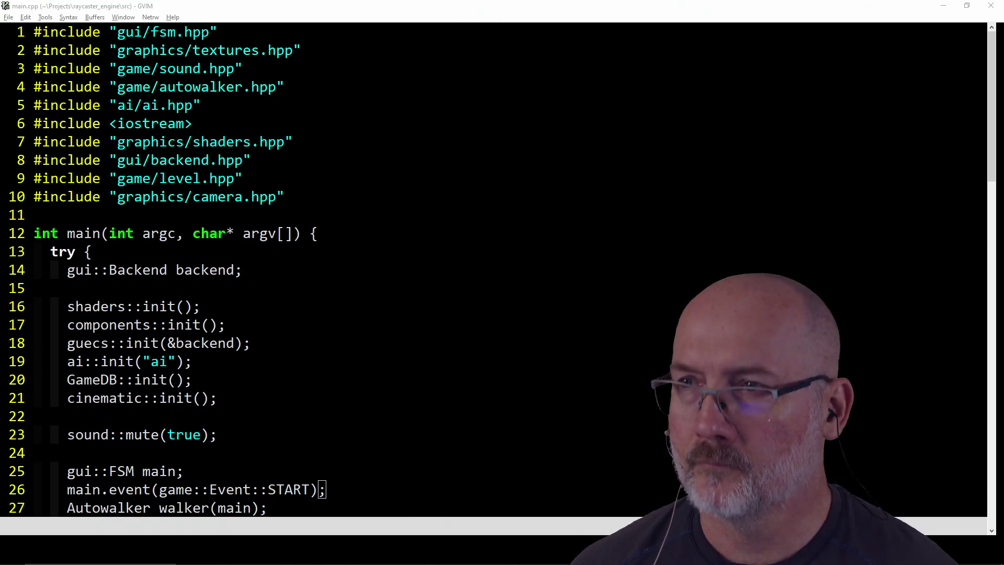
mouse_move(1003, 107)
left_mouse_down()
mouse_move(332, 99)
mouse_move(321, 63)
left_mouse_up()
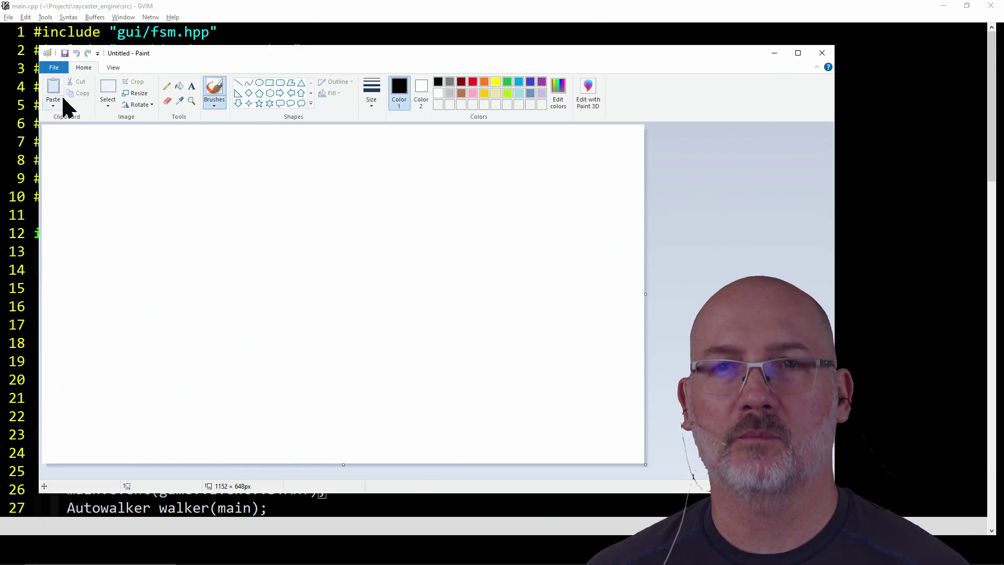
Start a new picture and resize its canvas to 256 × 256 pixels, with aspect ratio unlocked
left_click(55, 68)
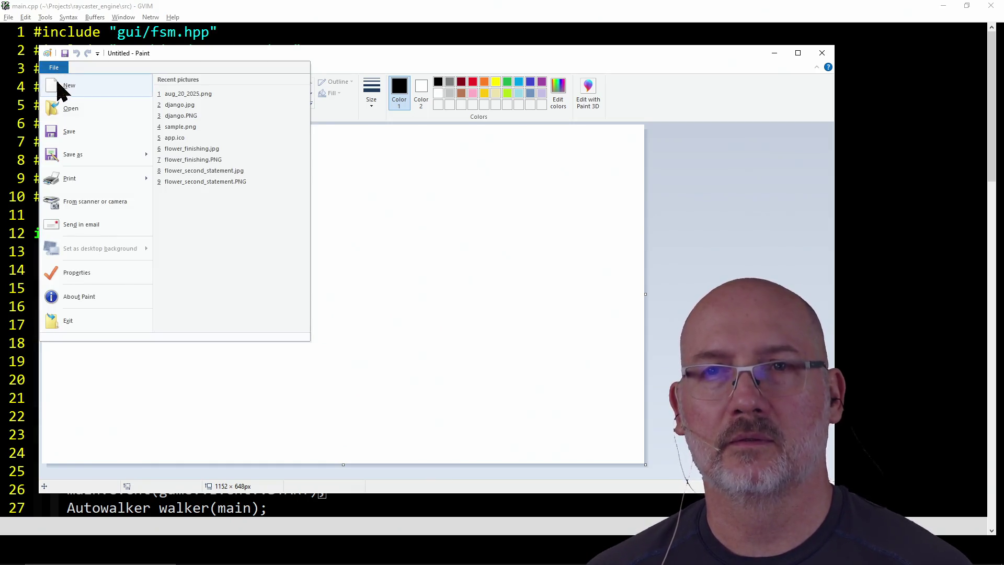
left_click(62, 86)
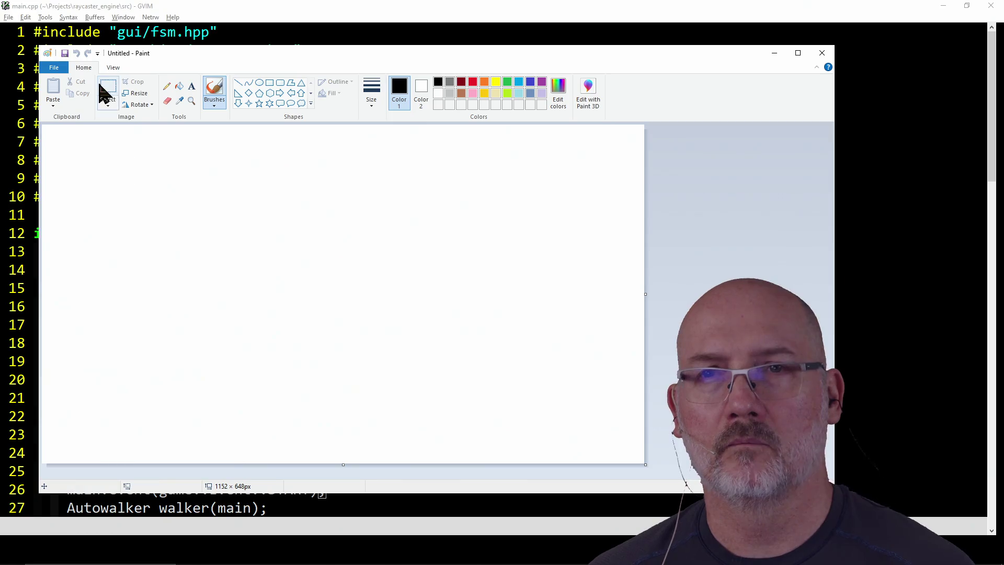
left_click(130, 94)
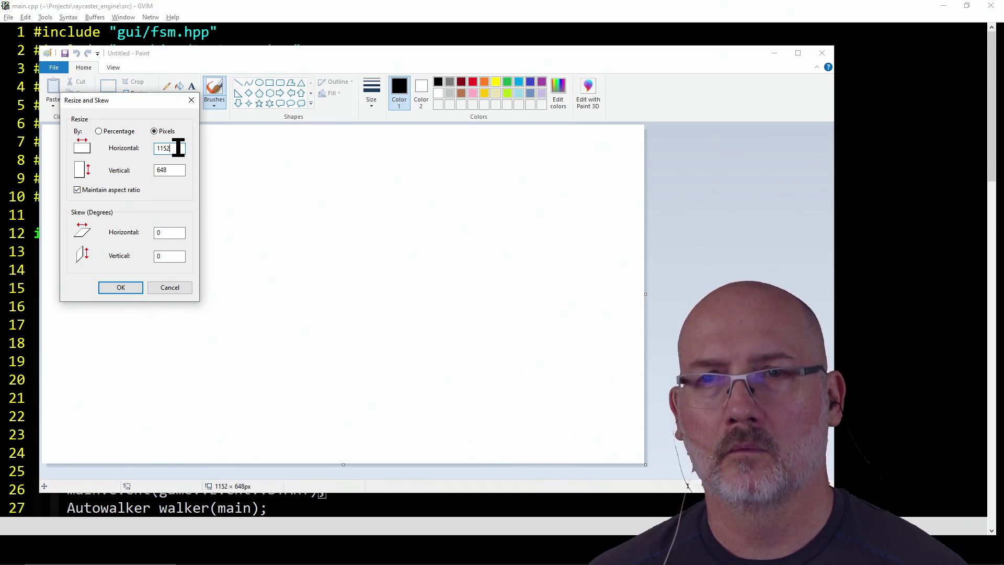
type("256")
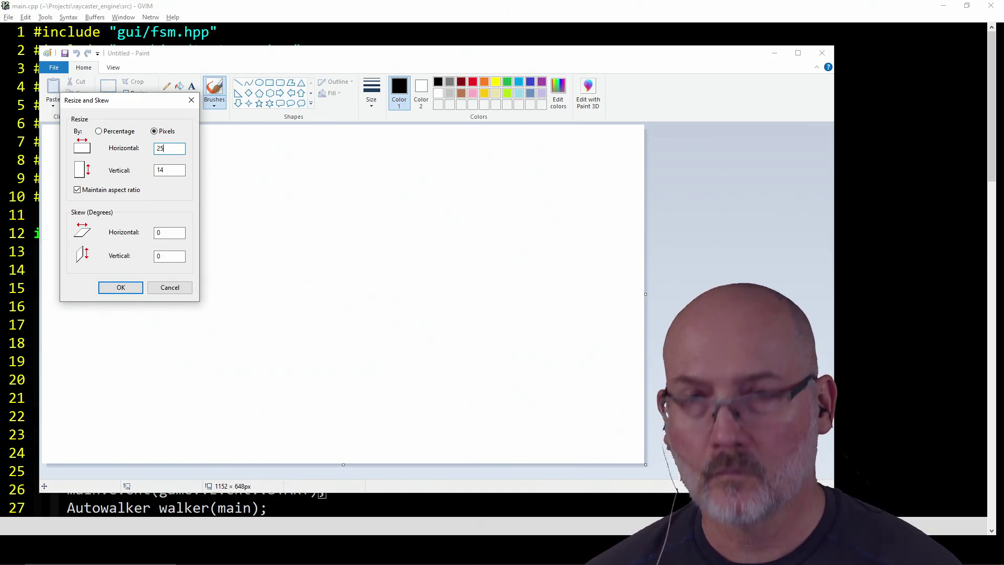
double_click(175, 169)
type("256")
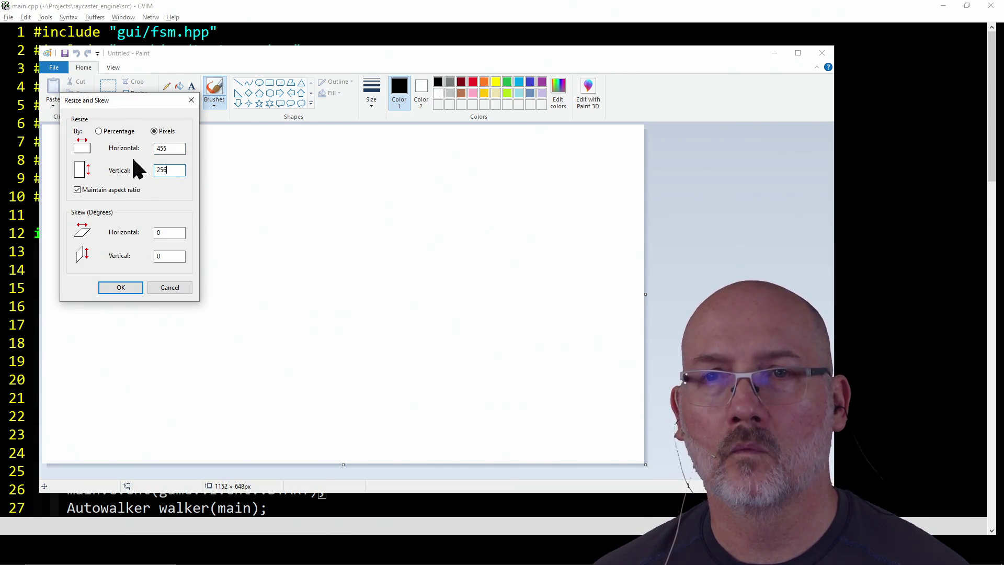
left_click(78, 190)
left_click(173, 148)
type("256")
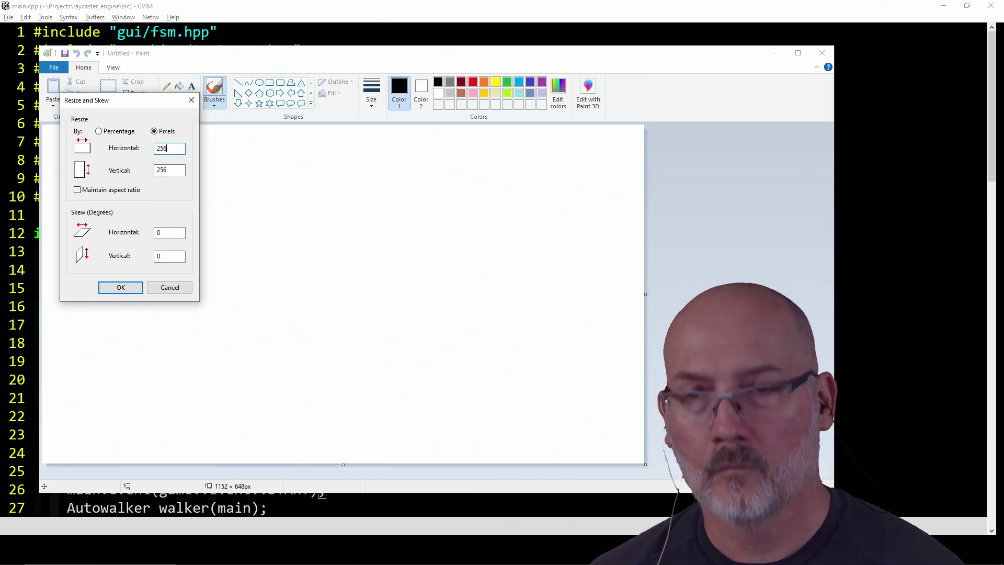
left_click(123, 289)
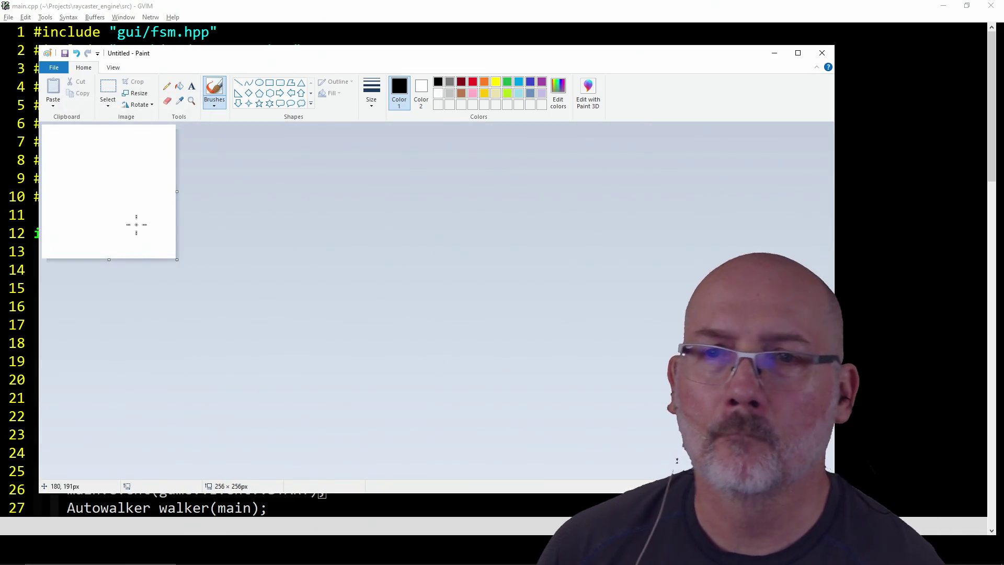
scroll(137, 233, "up", 2, "ctrl")
scroll(113, 205, "down", 1, "ctrl")
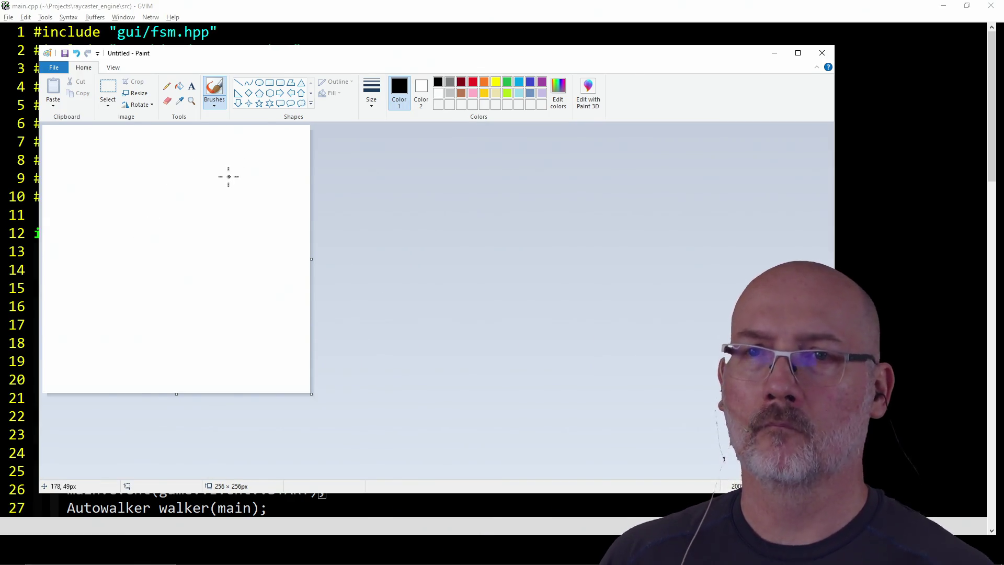
left_click(179, 86)
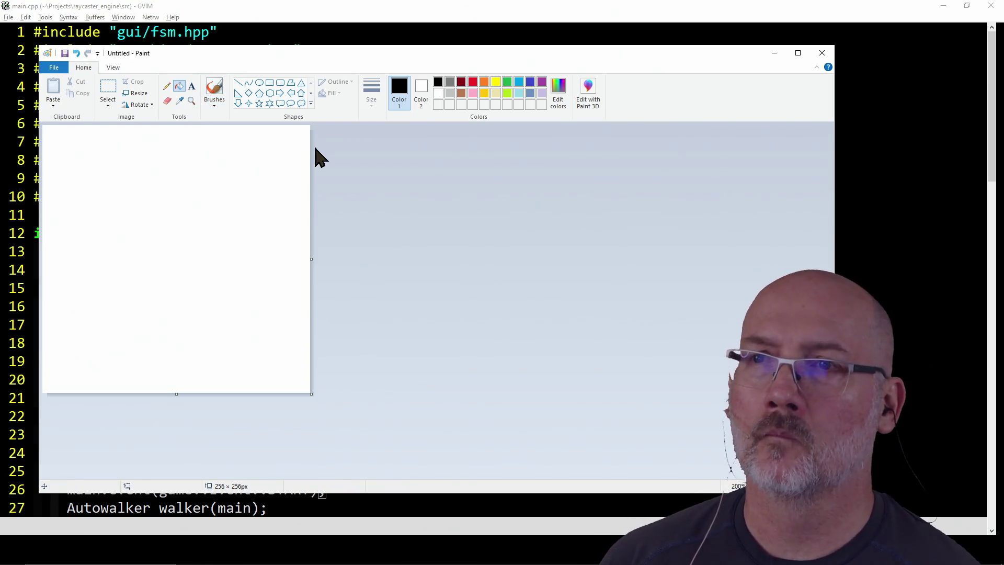
left_click(449, 83)
left_click(218, 230)
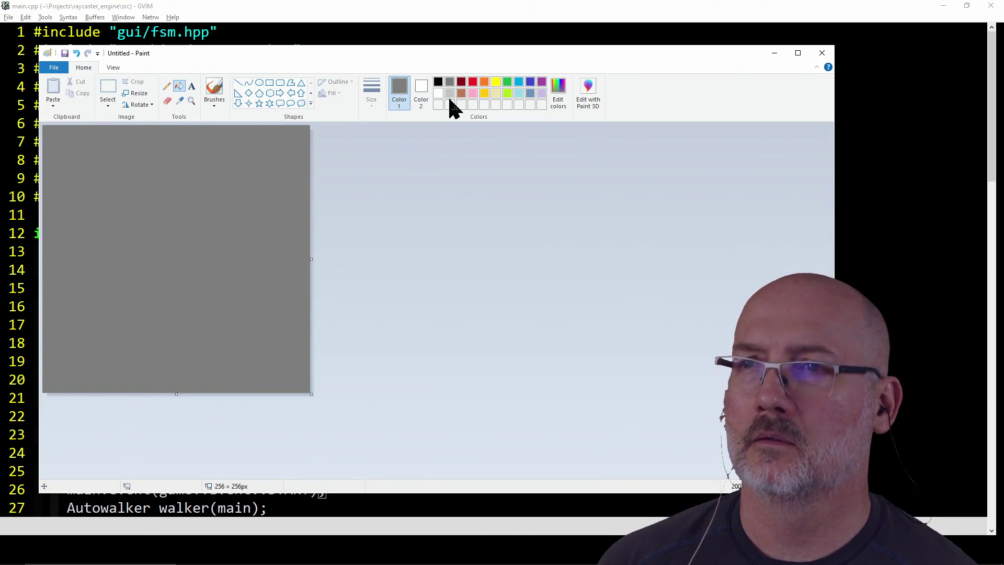
left_click(449, 94)
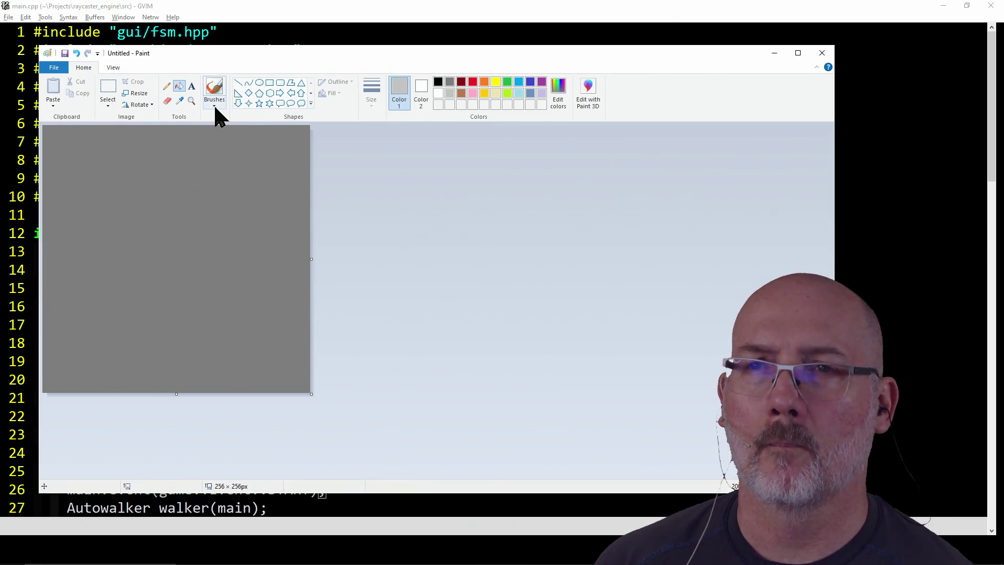
left_click(167, 86)
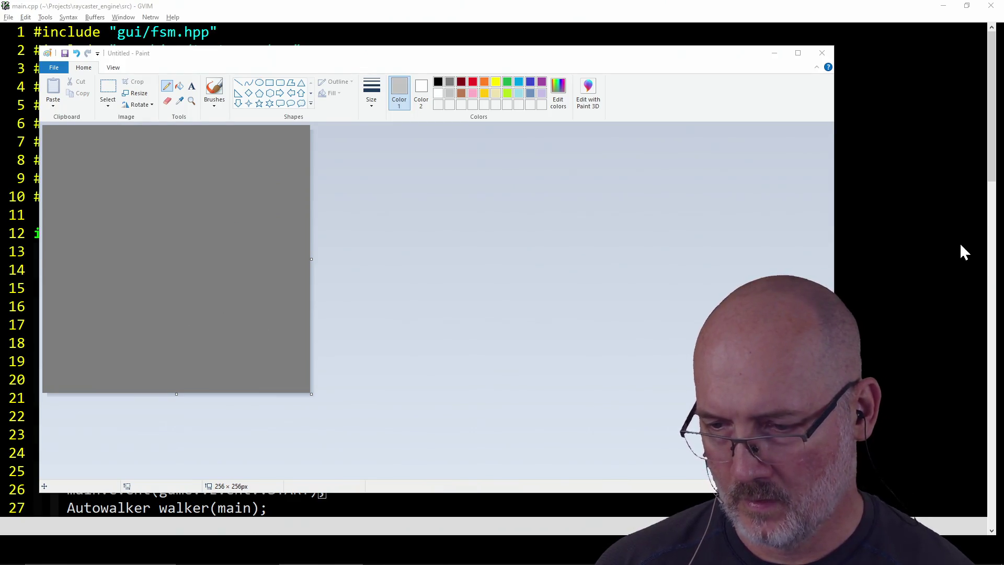
left_click(523, 294)
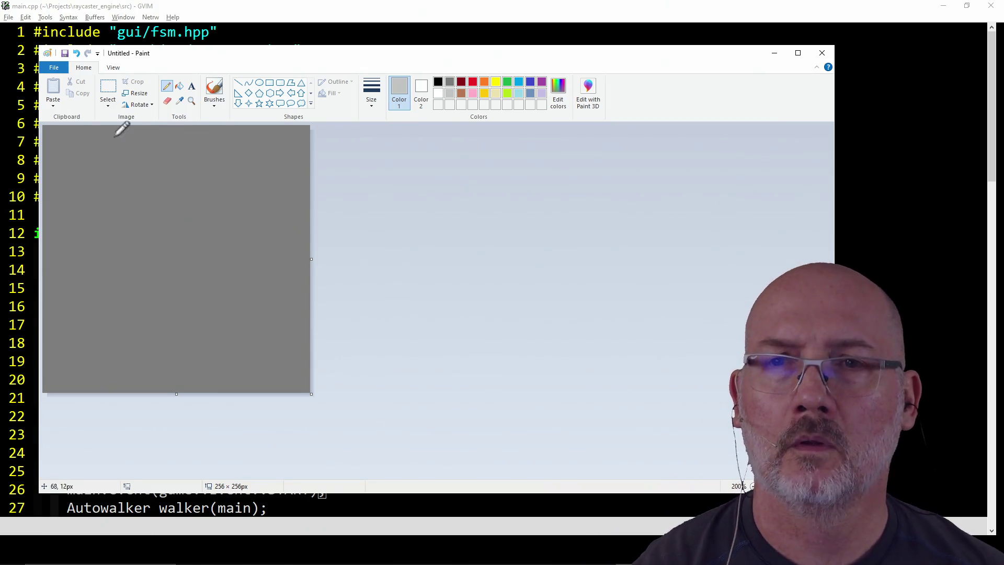
Sketch a few light-grey stone outline strokes across the top of the canvas, then select everything
mouse_move(90, 129)
left_mouse_down()
mouse_move(87, 151)
mouse_move(44, 158)
mouse_move(132, 165)
mouse_move(138, 130)
mouse_move(132, 165)
mouse_move(172, 164)
mouse_move(185, 144)
mouse_move(184, 156)
mouse_move(208, 164)
mouse_move(220, 162)
mouse_move(220, 131)
mouse_move(216, 160)
mouse_move(262, 165)
mouse_move(267, 131)
mouse_move(284, 164)
mouse_move(311, 166)
left_mouse_up()
mouse_move(83, 160)
left_mouse_down()
mouse_move(87, 189)
mouse_move(68, 204)
mouse_move(44, 202)
left_mouse_up()
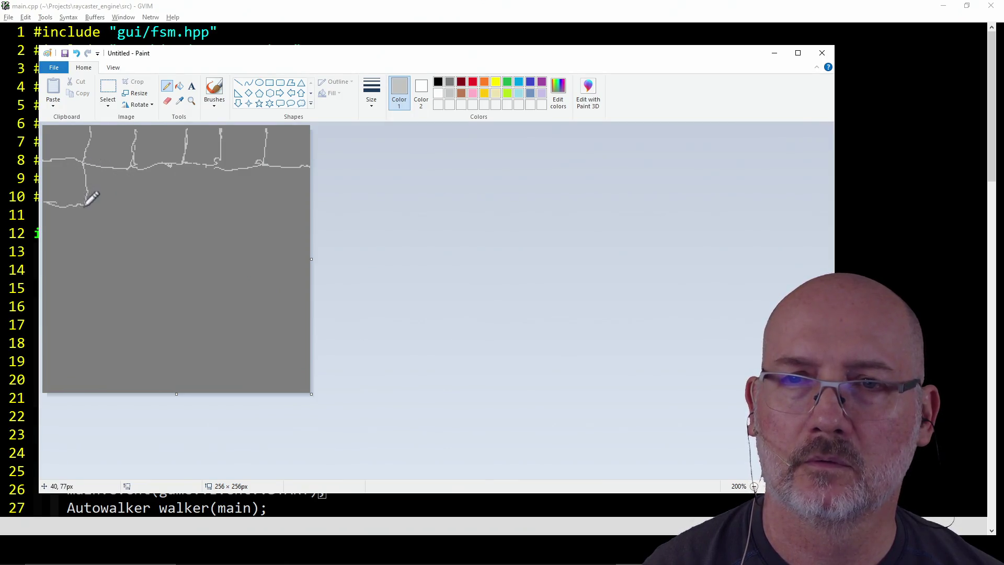
mouse_move(134, 167)
left_mouse_down()
mouse_move(132, 204)
mouse_move(89, 210)
mouse_move(183, 207)
mouse_move(187, 159)
mouse_move(187, 203)
mouse_move(222, 210)
mouse_move(230, 172)
left_mouse_up()
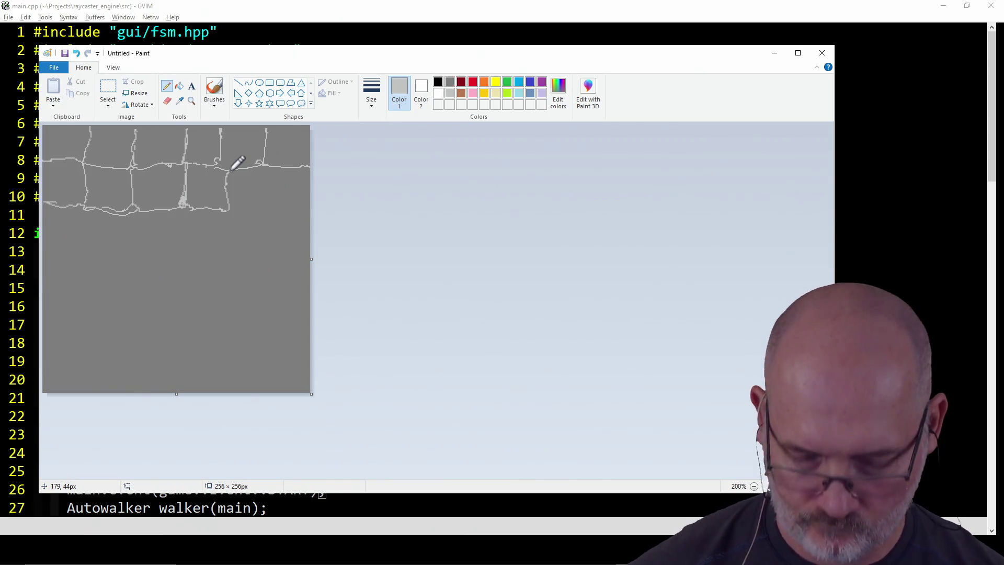
key("ctrl+a")
Delete the light sketch and refill the canvas dark grey, with a black pencil ready
key("Delete")
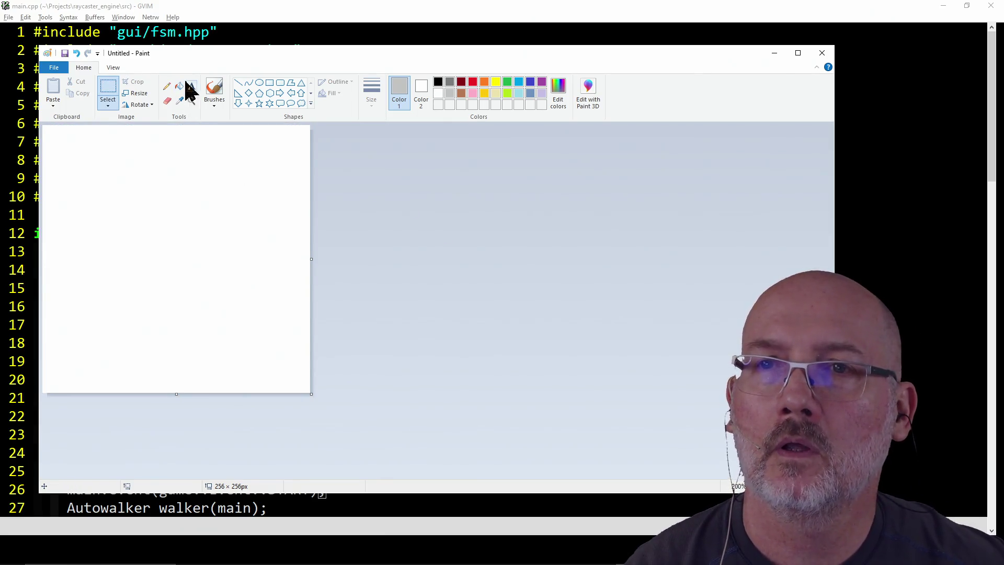
left_click(180, 86)
left_click(449, 82)
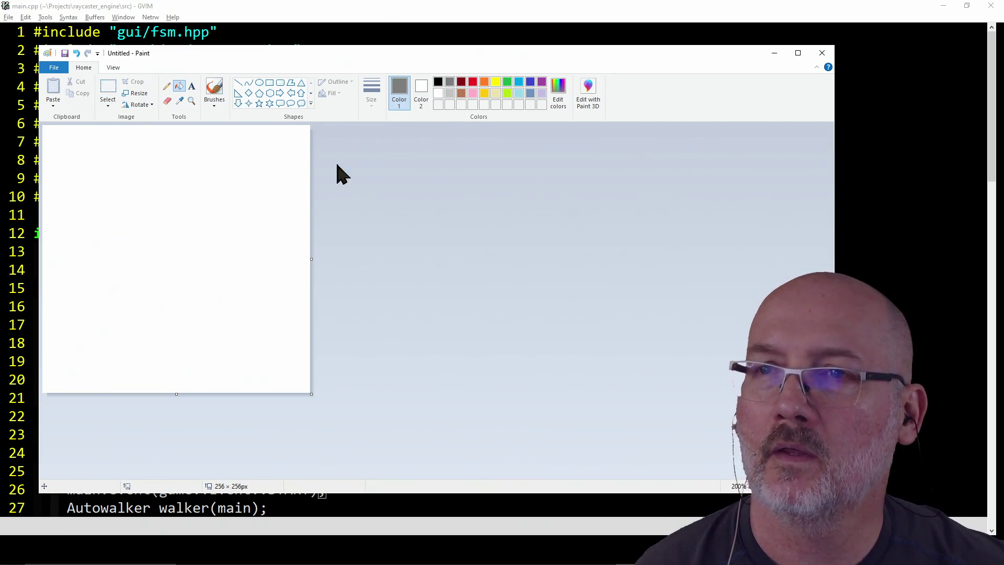
left_click(240, 214)
left_click(166, 86)
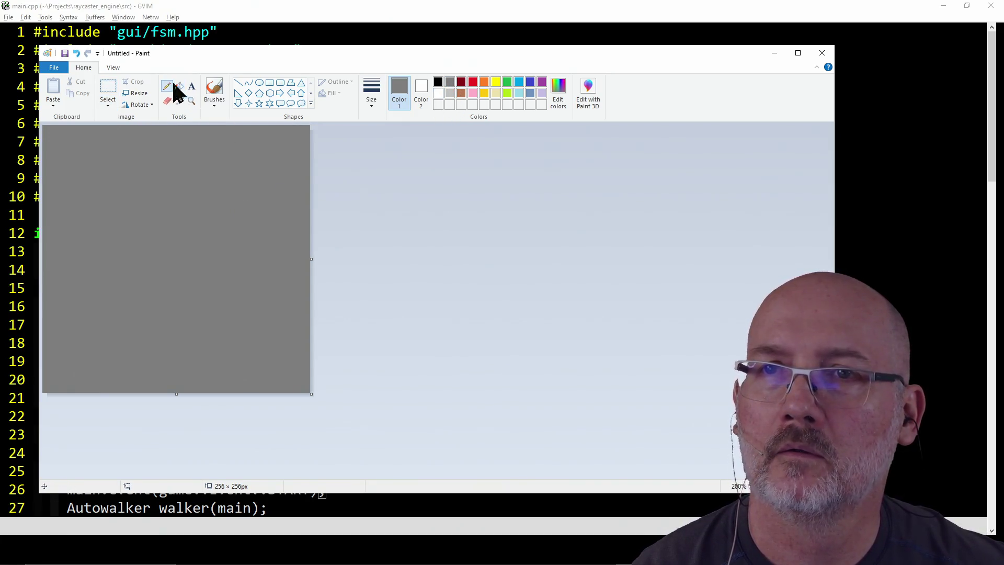
left_click(439, 83)
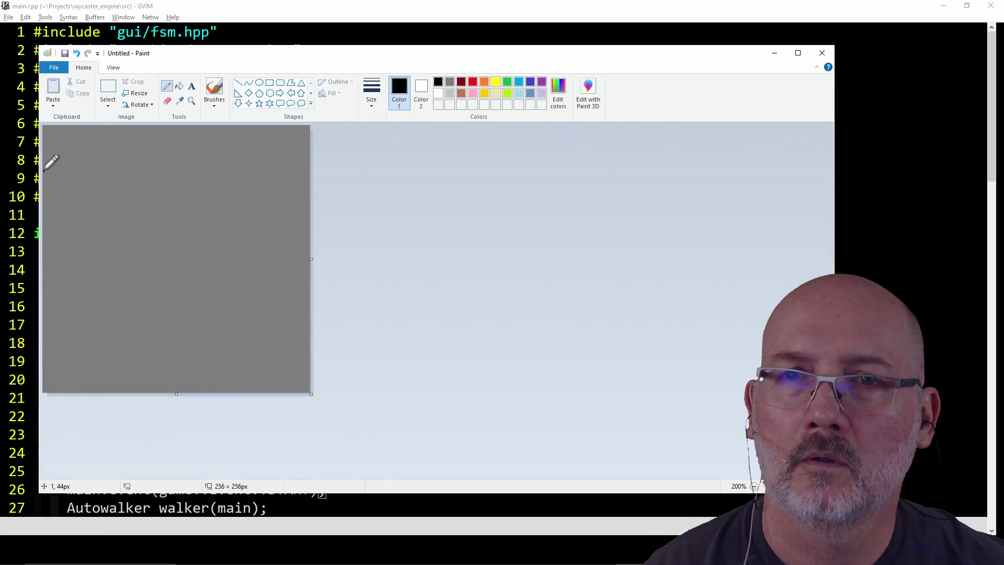
Outline the top row of black cobblestones out to the right edge
mouse_move(45, 170)
left_mouse_down()
mouse_move(92, 169)
mouse_move(102, 124)
left_mouse_up()
mouse_move(97, 171)
left_mouse_down()
mouse_move(146, 167)
mouse_move(148, 138)
mouse_move(157, 168)
mouse_move(181, 170)
mouse_move(194, 128)
left_mouse_up()
mouse_move(189, 170)
left_mouse_down()
mouse_move(226, 170)
mouse_move(234, 127)
mouse_move(246, 166)
mouse_move(273, 163)
mouse_move(275, 120)
left_mouse_up()
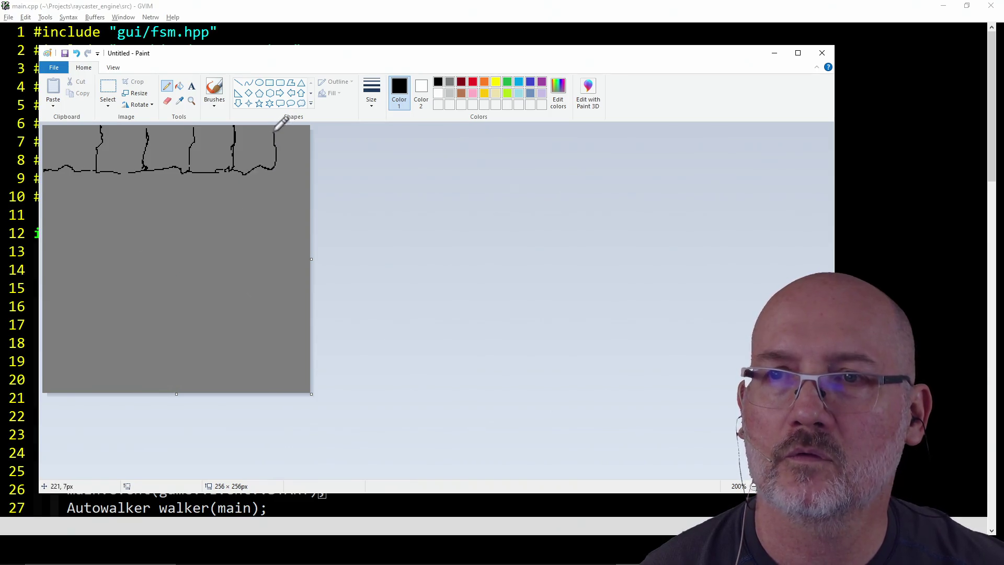
left_click_drag(276, 165, 319, 169)
left_click_drag(275, 131, 274, 122)
Outline the second row of stones and begin a third row beneath it
mouse_move(74, 169)
left_mouse_down()
mouse_move(79, 199)
mouse_move(68, 210)
mouse_move(52, 203)
mouse_move(66, 206)
mouse_move(54, 213)
mouse_move(75, 206)
mouse_move(160, 218)
mouse_move(171, 193)
mouse_move(181, 215)
mouse_move(210, 215)
mouse_move(215, 171)
mouse_move(218, 212)
mouse_move(250, 212)
mouse_move(253, 168)
mouse_move(273, 203)
mouse_move(294, 208)
left_mouse_up()
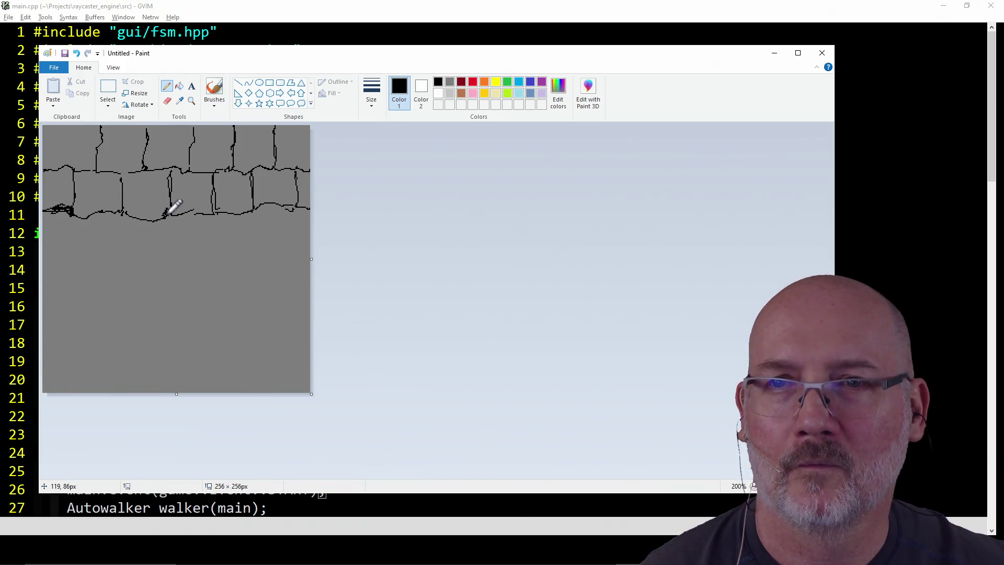
mouse_move(90, 220)
left_mouse_down()
mouse_move(43, 257)
mouse_move(144, 258)
left_mouse_up()
mouse_move(150, 223)
left_mouse_down()
mouse_move(177, 257)
mouse_move(190, 220)
mouse_move(191, 258)
mouse_move(229, 255)
mouse_move(233, 219)
mouse_move(235, 249)
mouse_move(269, 257)
mouse_move(278, 208)
mouse_move(287, 254)
mouse_move(308, 246)
left_mouse_up()
left_click_drag(276, 209, 275, 238)
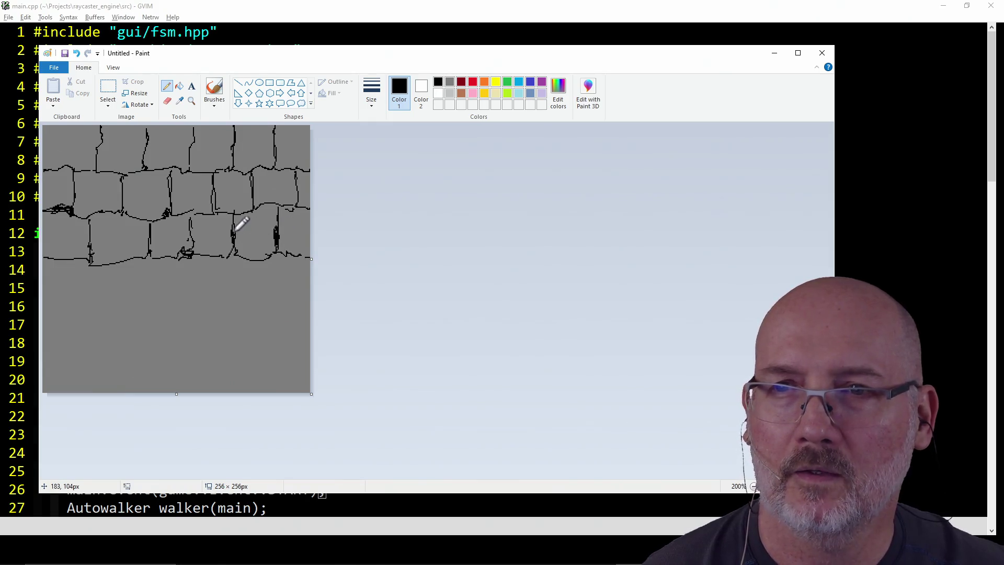
mouse_move(263, 260)
left_mouse_down()
mouse_move(266, 293)
mouse_move(297, 299)
left_mouse_up()
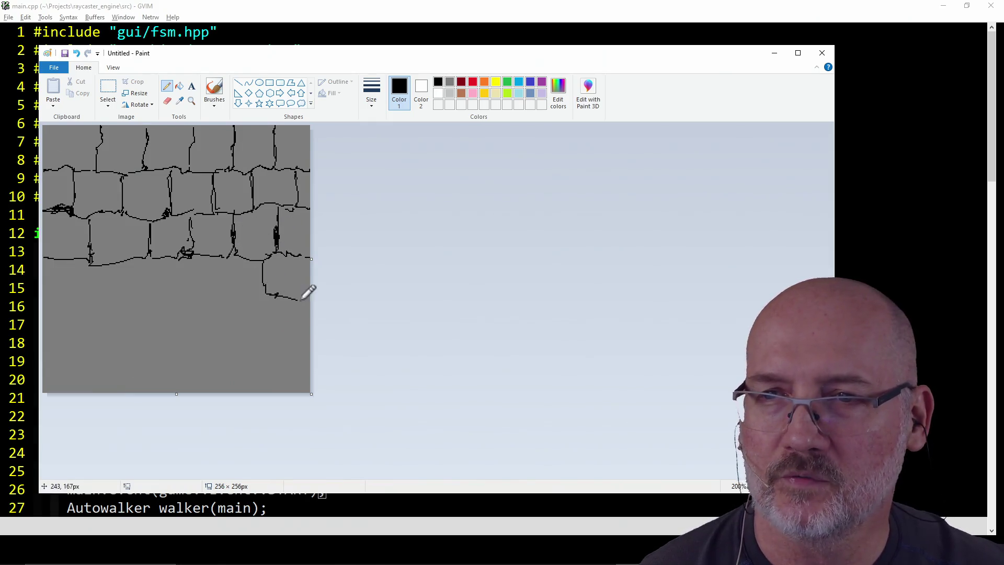
mouse_move(210, 258)
left_mouse_down()
mouse_move(211, 285)
mouse_move(263, 295)
left_mouse_up()
mouse_move(163, 256)
left_mouse_down()
mouse_move(174, 287)
mouse_move(211, 291)
left_mouse_up()
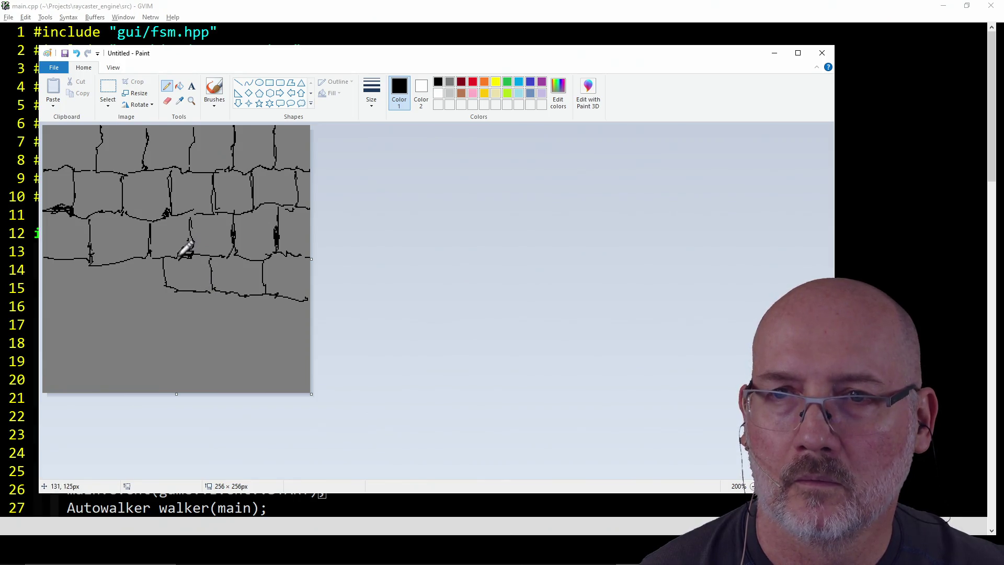
mouse_move(109, 264)
left_mouse_down()
mouse_move(128, 299)
mouse_move(161, 292)
left_mouse_up()
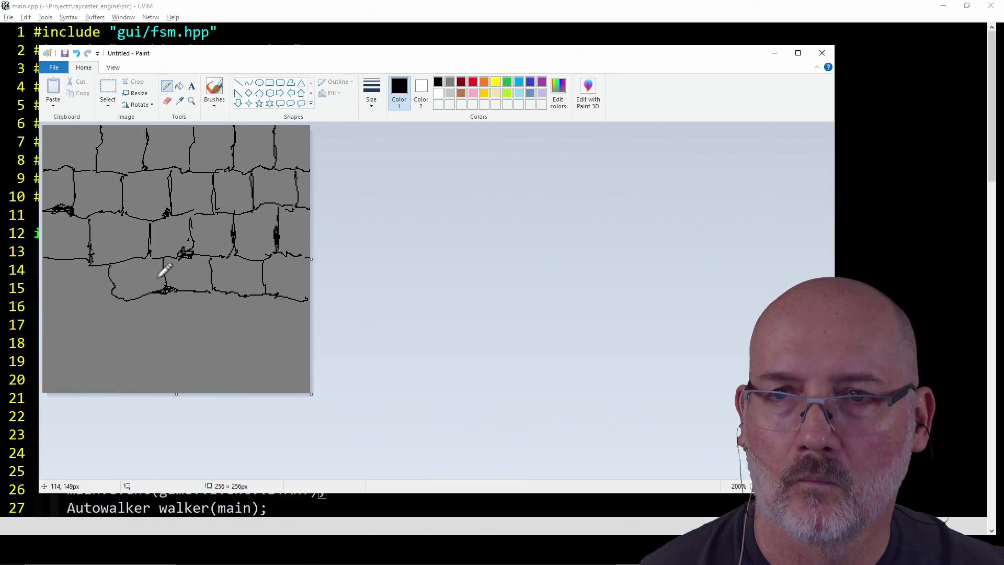
Finish the third stone row and draw the fourth, redoing one misdrawn stone edge
mouse_move(67, 261)
left_mouse_down()
mouse_move(64, 288)
mouse_move(100, 297)
mouse_move(42, 298)
left_mouse_up()
mouse_move(248, 298)
left_mouse_down()
mouse_move(250, 321)
mouse_move(313, 329)
left_mouse_up()
mouse_move(192, 295)
left_mouse_down()
mouse_move(195, 316)
mouse_move(253, 331)
left_mouse_up()
left_click_drag(293, 300, 294, 325)
key("ctrl+z")
key("ctrl+z")
left_click_drag(289, 302, 293, 325)
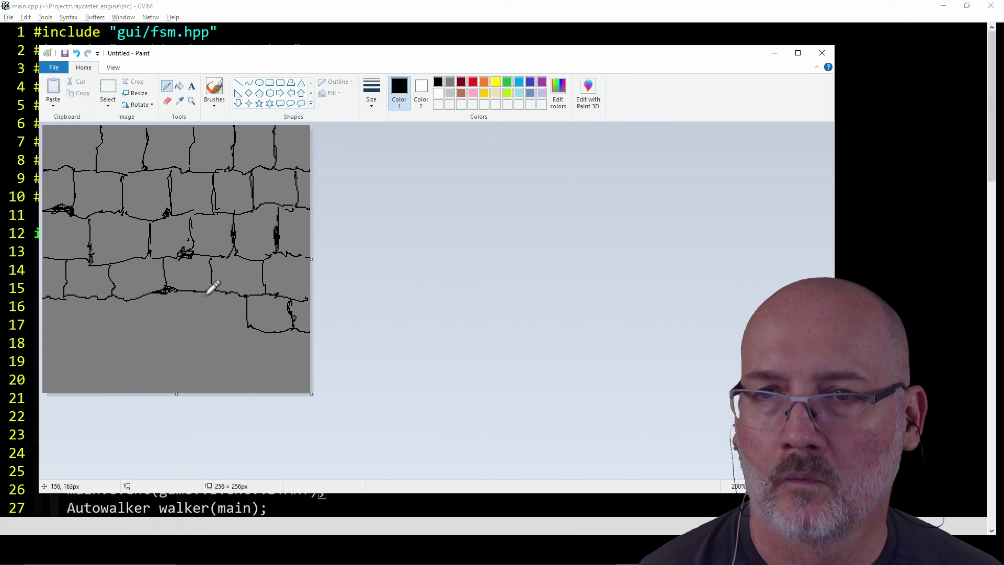
mouse_move(197, 292)
left_mouse_down()
mouse_move(193, 325)
mouse_move(247, 329)
left_mouse_up()
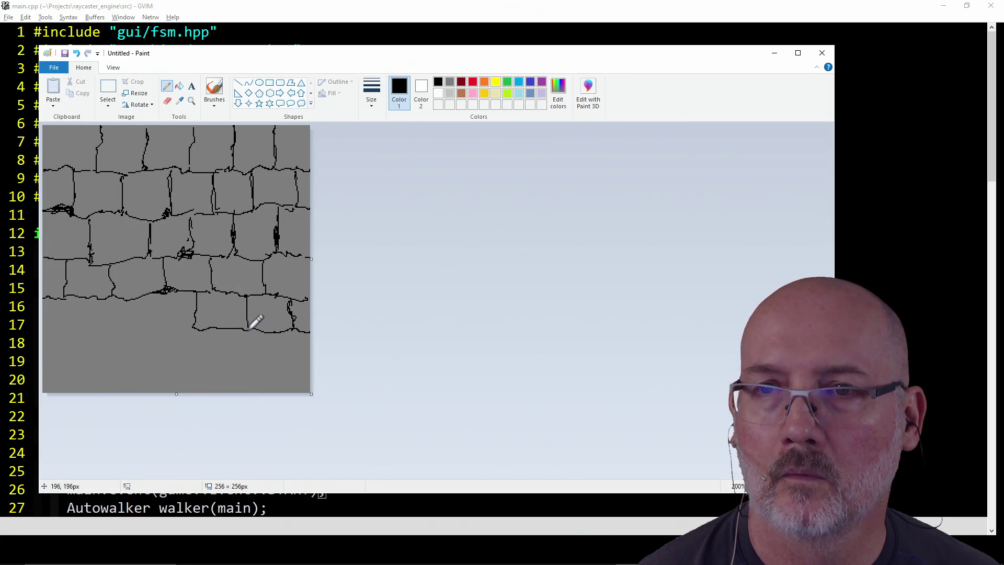
mouse_move(147, 298)
left_mouse_down()
mouse_move(147, 325)
mouse_move(191, 326)
left_mouse_up()
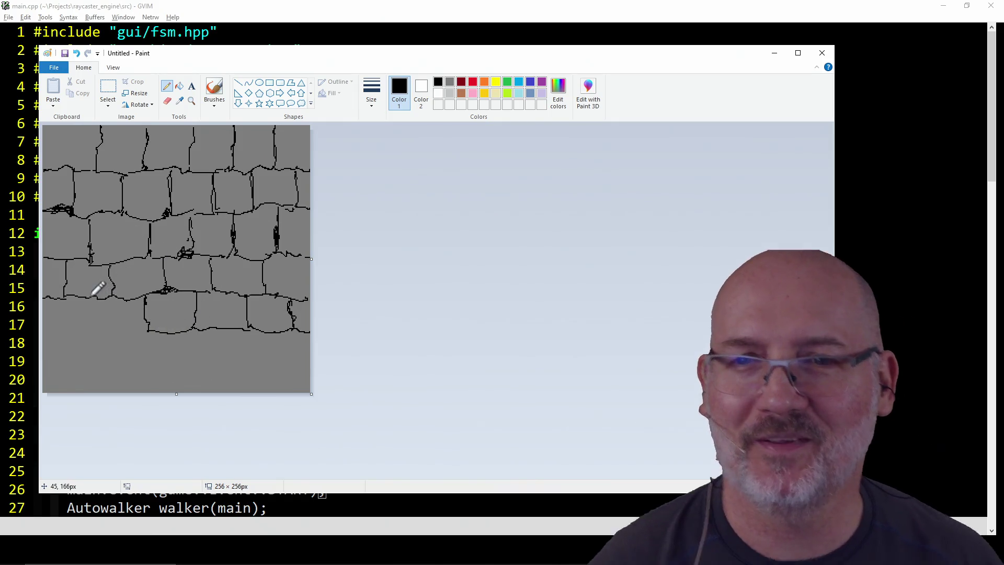
mouse_move(88, 302)
left_mouse_down()
mouse_move(97, 329)
mouse_move(147, 331)
left_mouse_up()
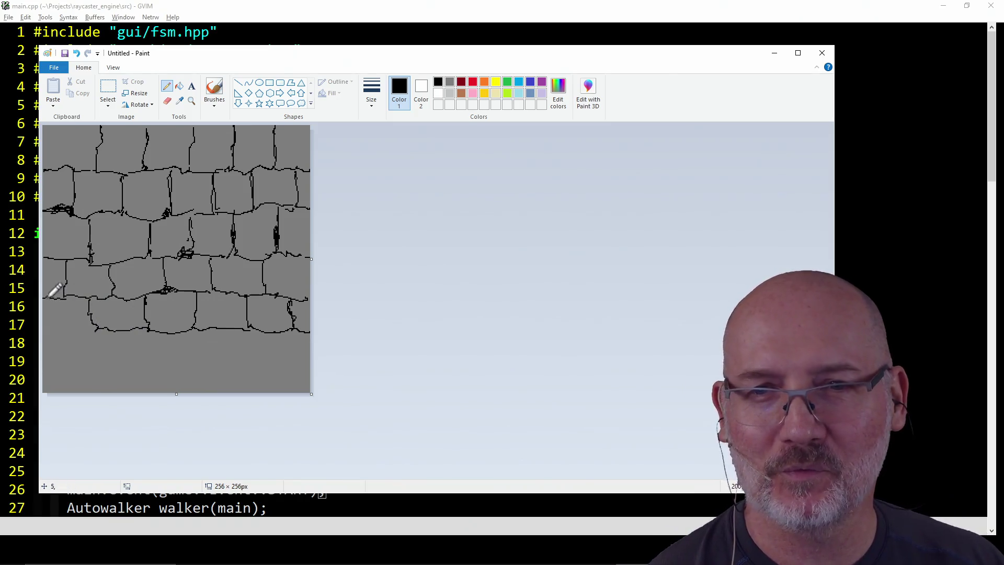
left_click_drag(83, 330, 44, 331)
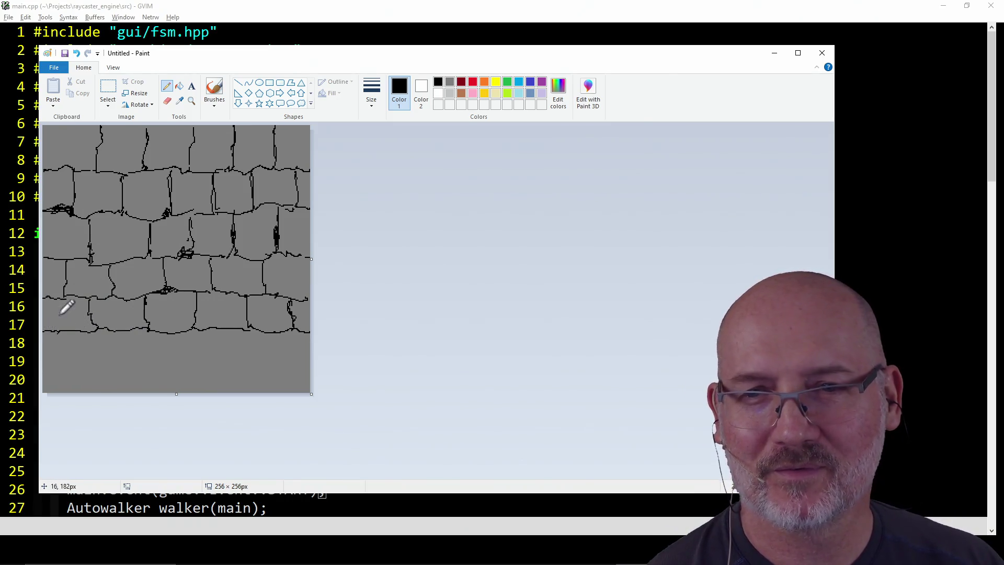
Draw the fifth and bottom stone rows with dividers down to the canvas bottom edge
left_click_drag(126, 329, 125, 358)
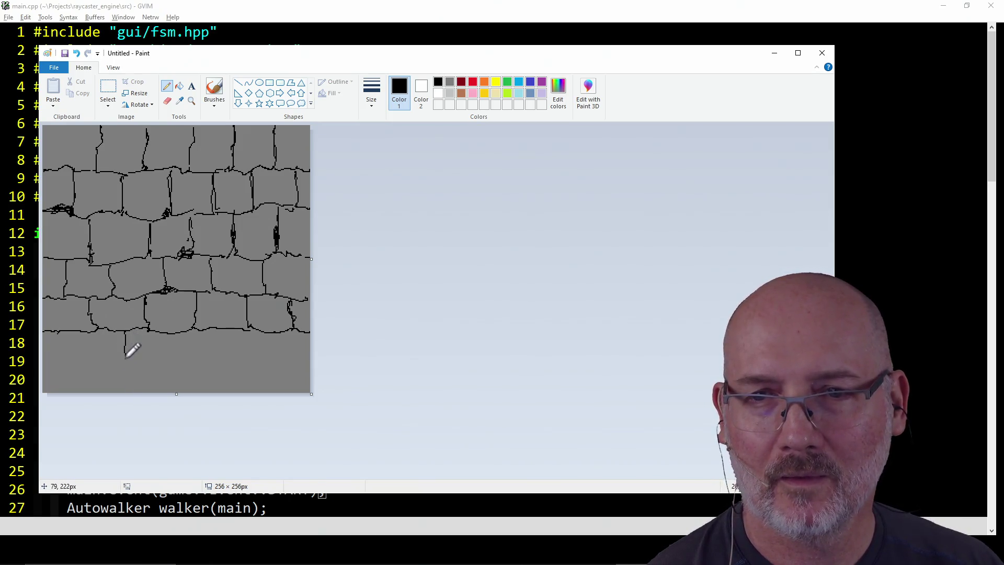
mouse_move(73, 331)
left_mouse_down()
mouse_move(69, 365)
mouse_move(43, 367)
mouse_move(125, 369)
left_mouse_up()
mouse_move(173, 334)
left_mouse_down()
mouse_move(163, 370)
mouse_move(174, 369)
left_mouse_up()
left_click_drag(223, 330, 223, 368)
mouse_move(272, 333)
left_mouse_down()
mouse_move(273, 366)
mouse_move(258, 368)
mouse_move(273, 367)
mouse_move(254, 390)
left_mouse_up()
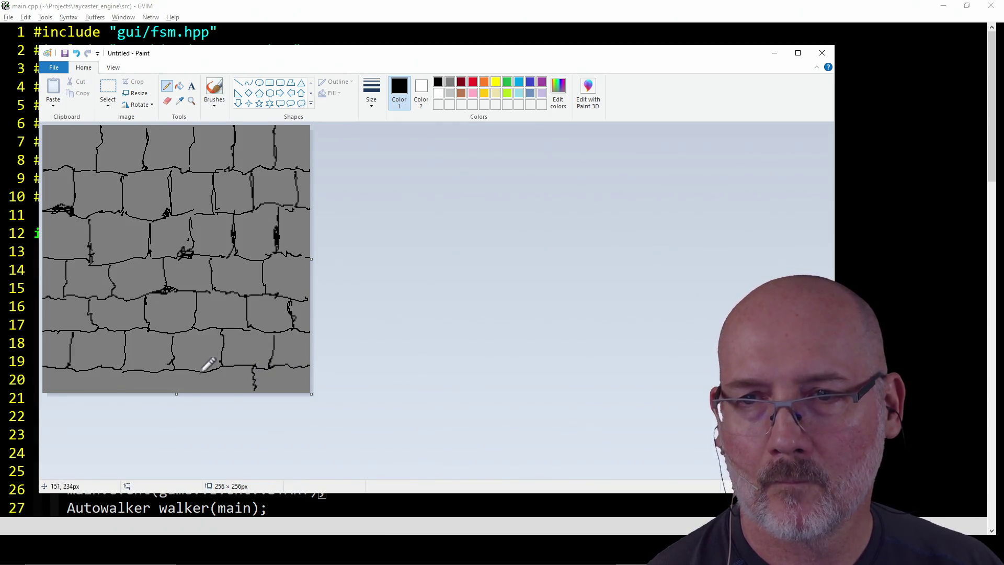
left_click_drag(195, 369, 195, 391)
left_click_drag(147, 368, 146, 391)
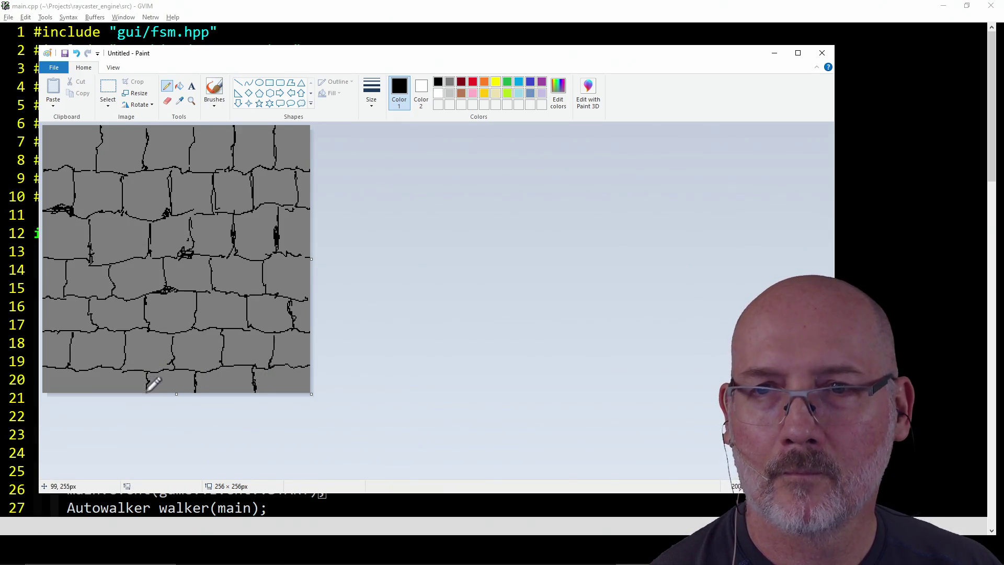
left_click_drag(94, 370, 95, 391)
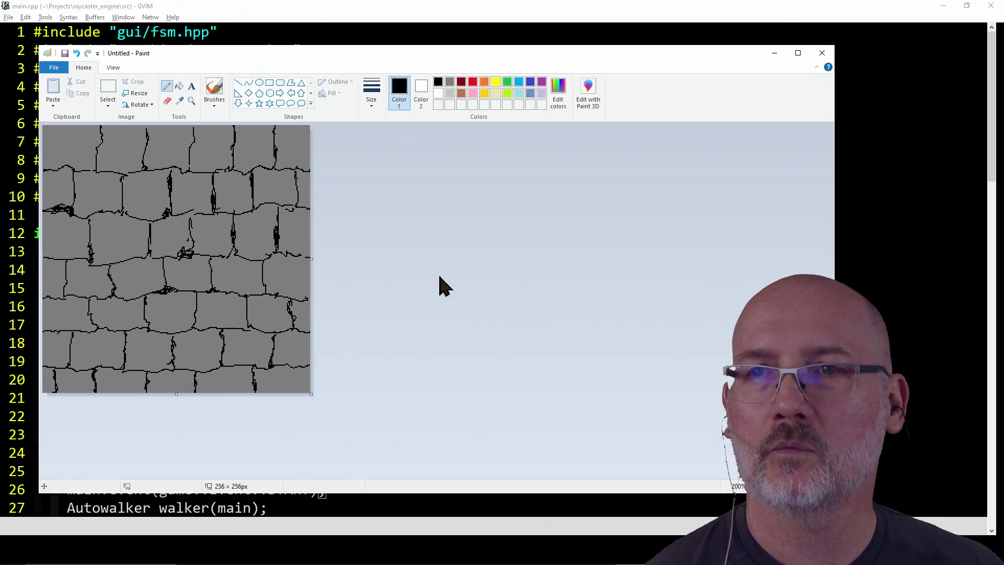
left_click(450, 93)
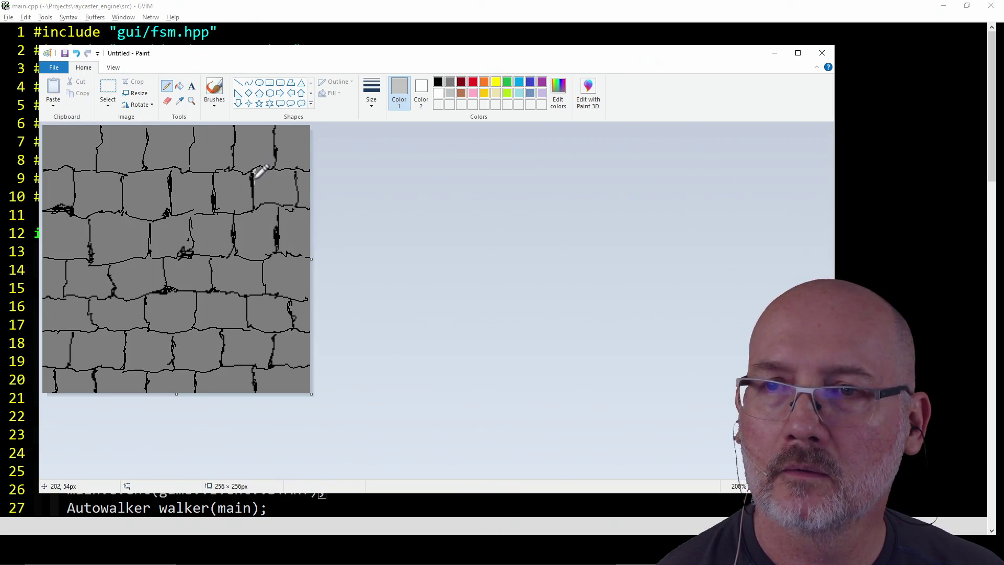
Cover the dark crack in the upper-right stone with light grey and start saving the image
left_click_drag(255, 189, 254, 170)
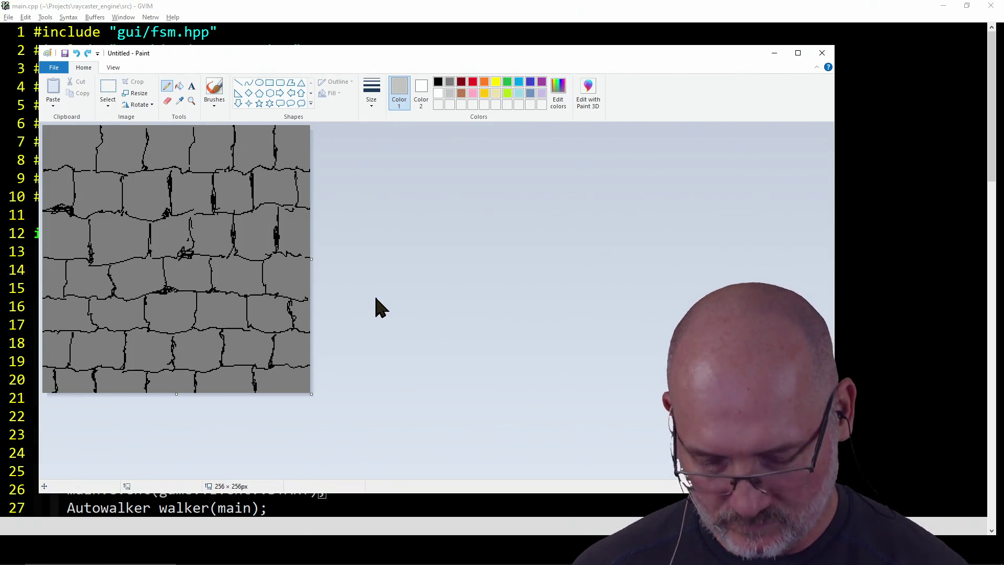
key("ctrl+s")
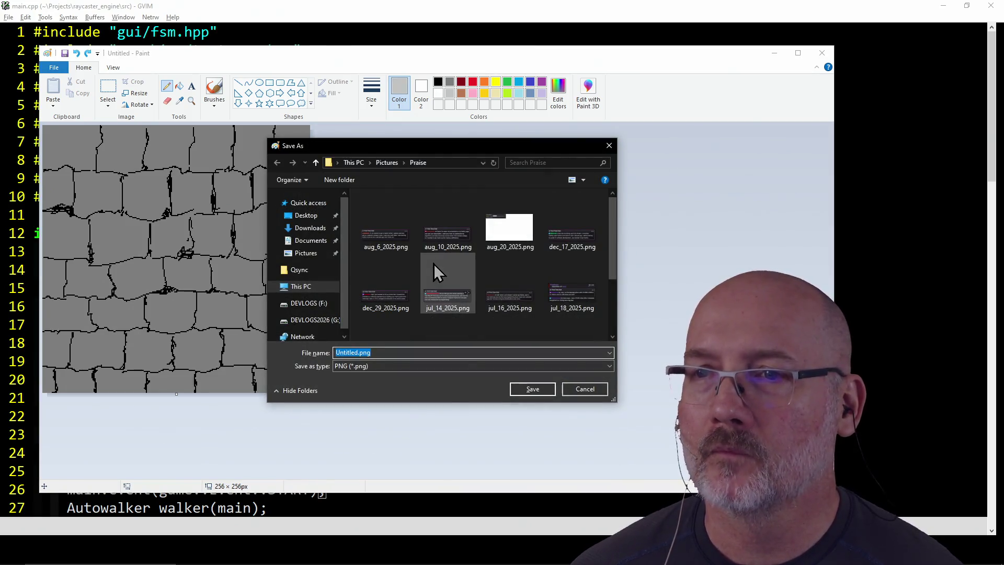
Navigate to the Pictures\Games folder and create a New folder there
left_click(387, 165)
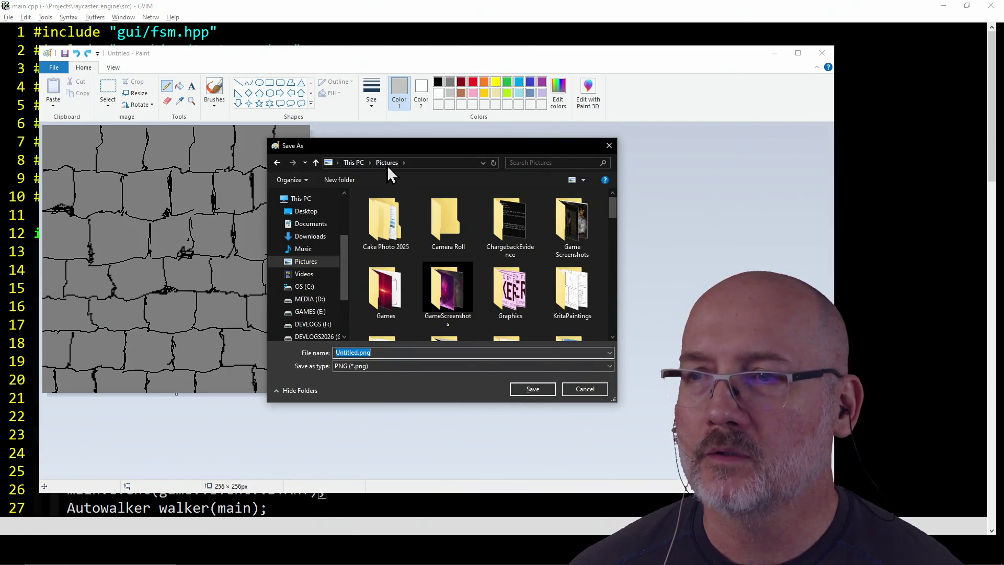
scroll(466, 240, "down", 1)
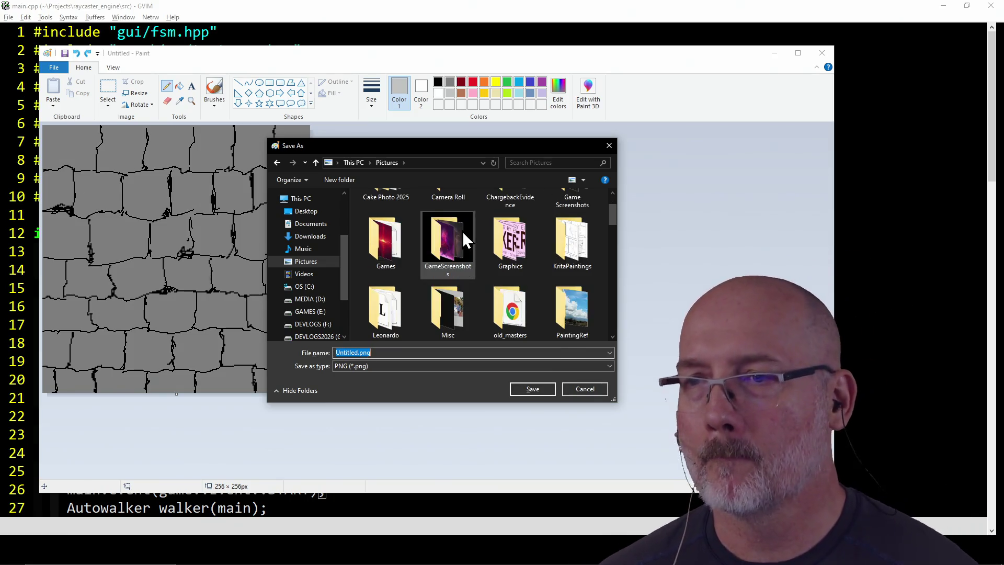
double_click(399, 238)
scroll(481, 296, "down", 1)
scroll(478, 288, "up", 3)
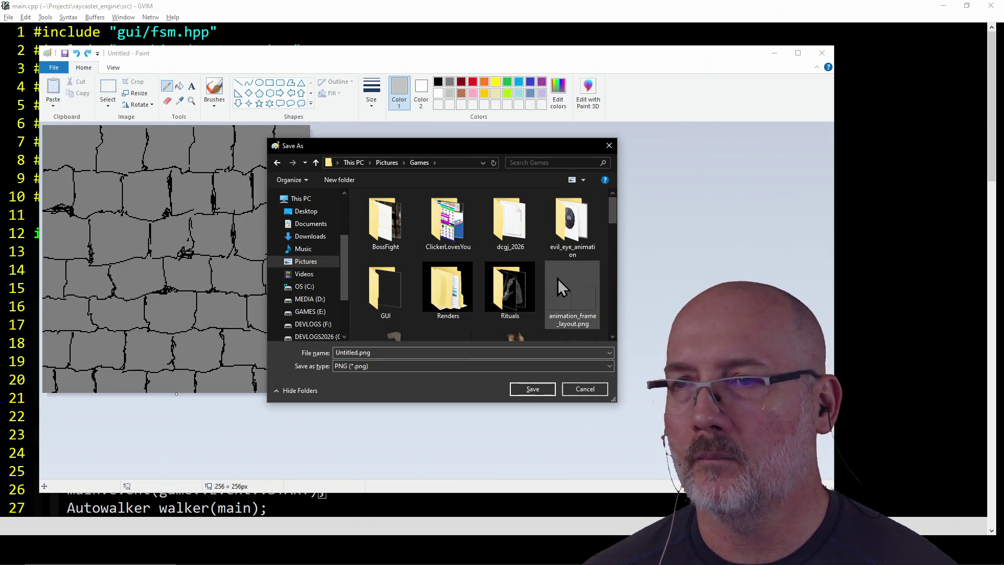
scroll(390, 278, "down", 1)
scroll(390, 278, "down", 5)
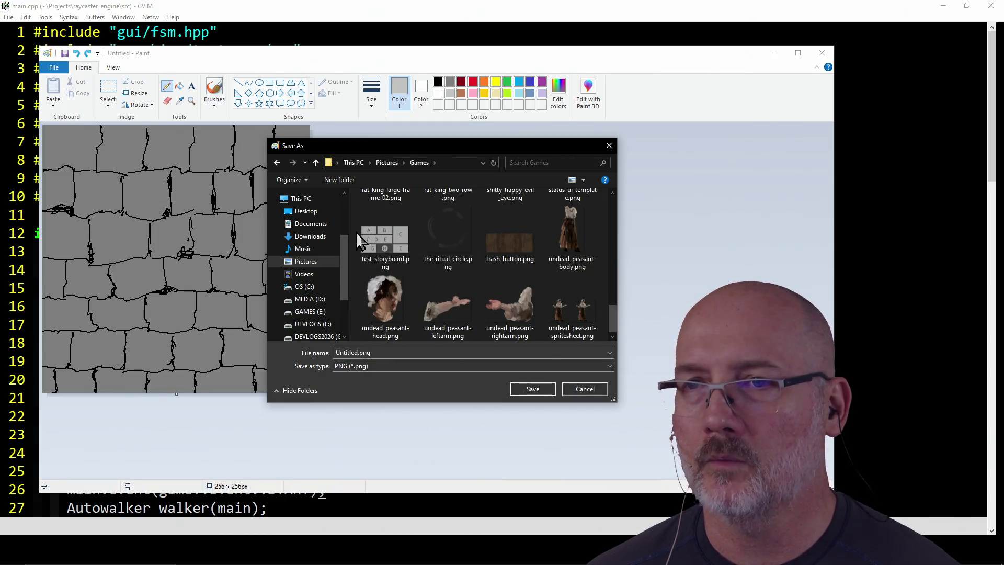
right_click(355, 233)
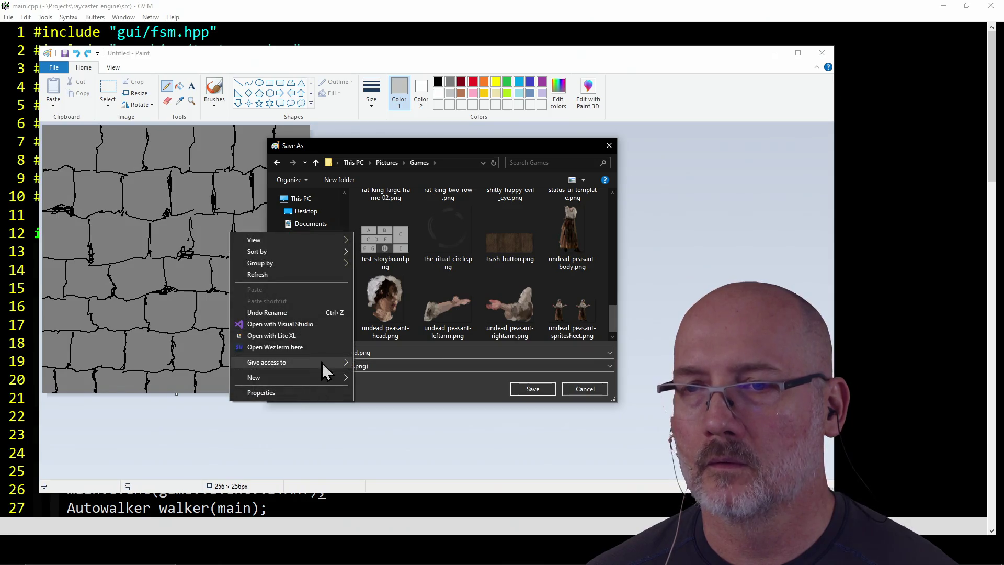
mouse_move(322, 375)
left_click(400, 378)
key("Return")
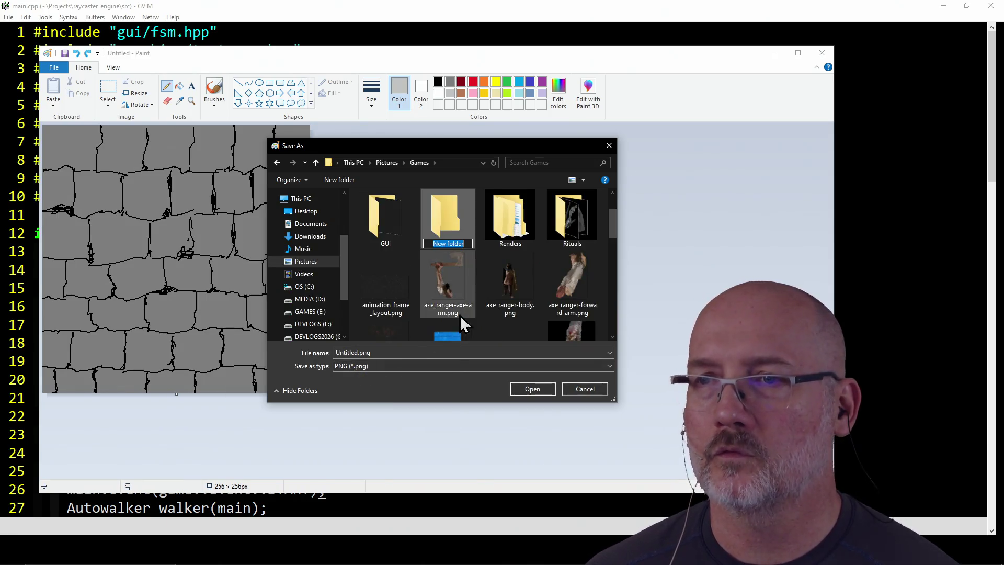
scroll(457, 302, "down", 1)
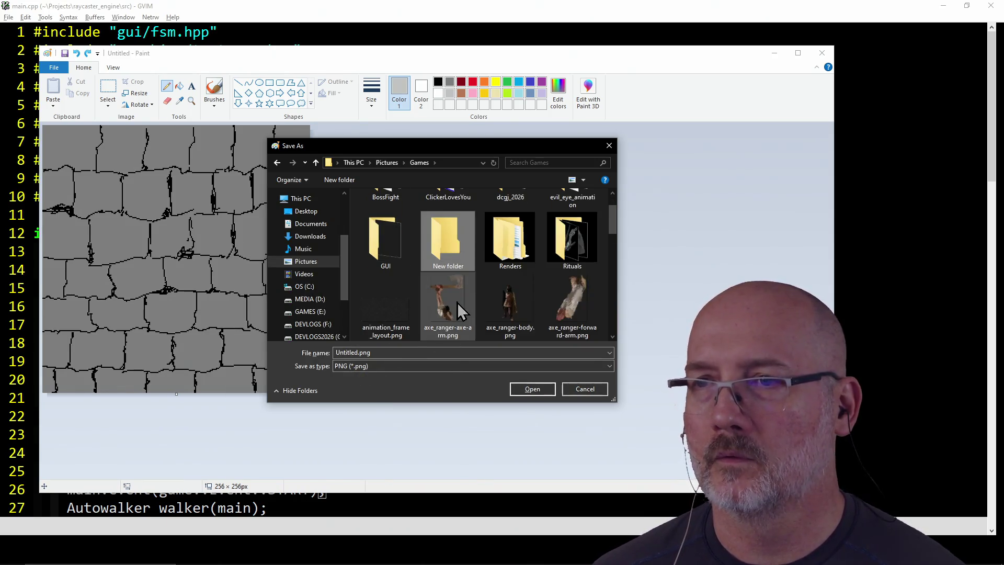
Delete the empty New folder, open dcgj_2026, and begin entering the name wall_plain
right_click(458, 249)
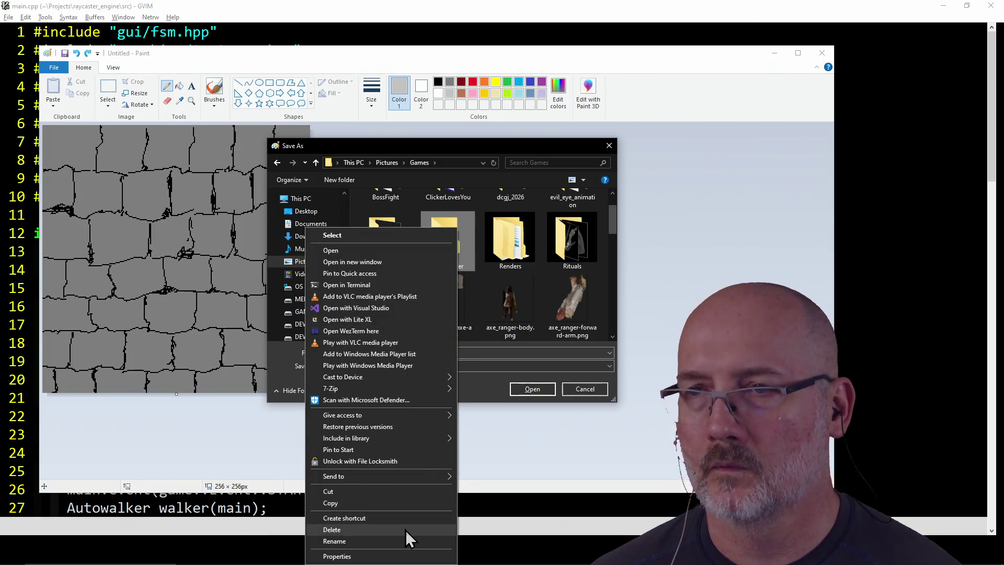
left_click(406, 529)
scroll(496, 329, "up", 1)
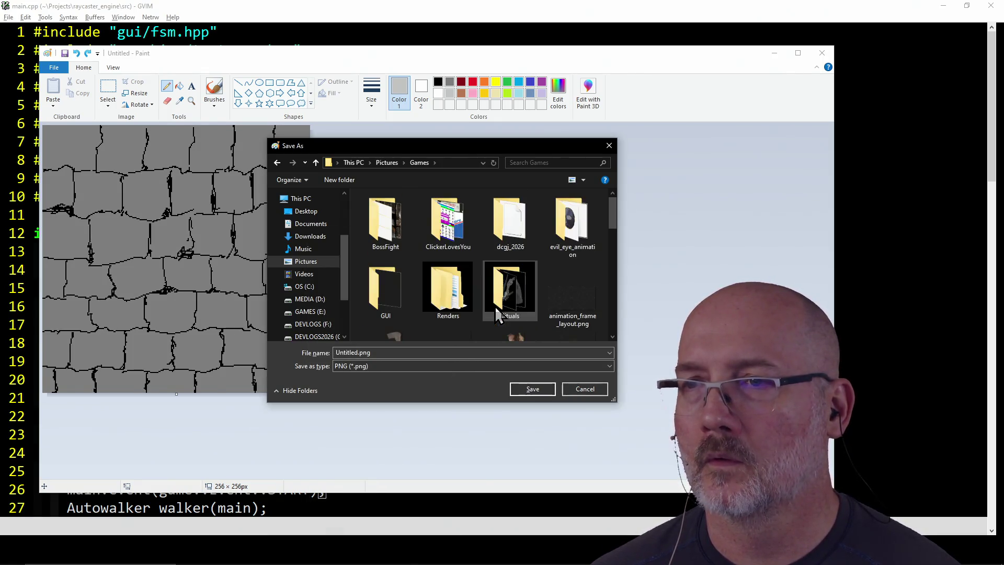
double_click(510, 219)
left_click(372, 352)
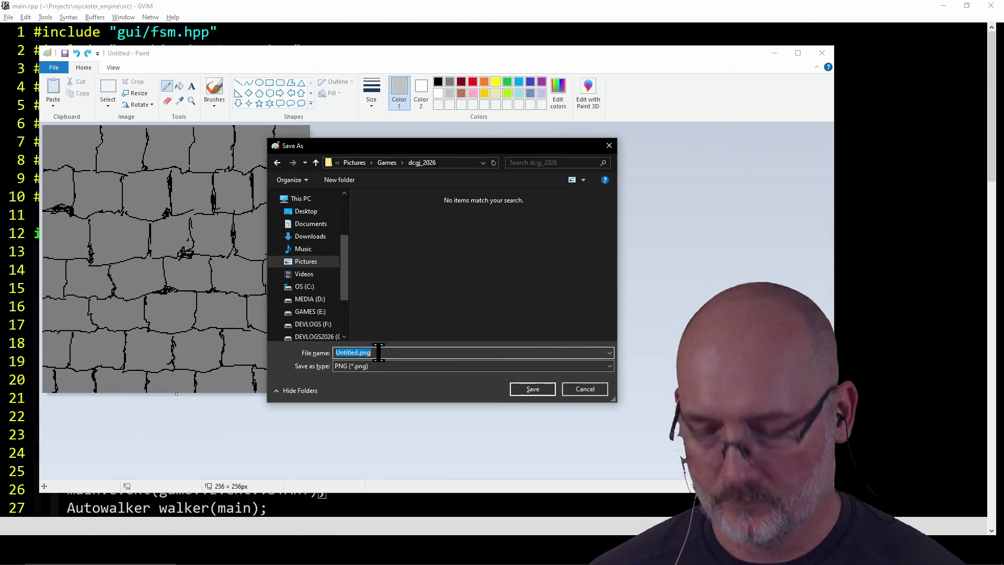
type("w")
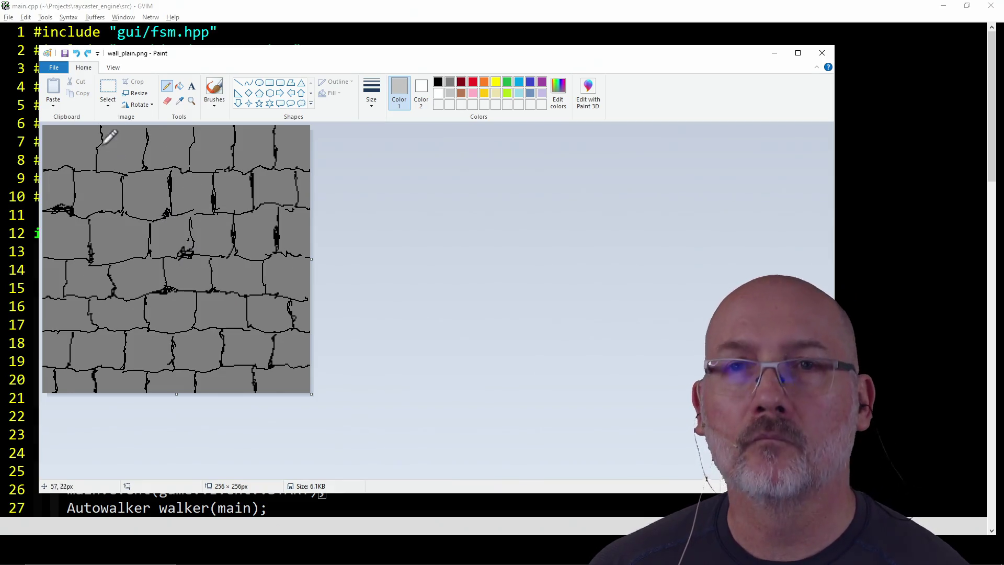
Start a new blank picture, undoing an accidental canvas stretch to keep it 256 × 256
left_click(55, 67)
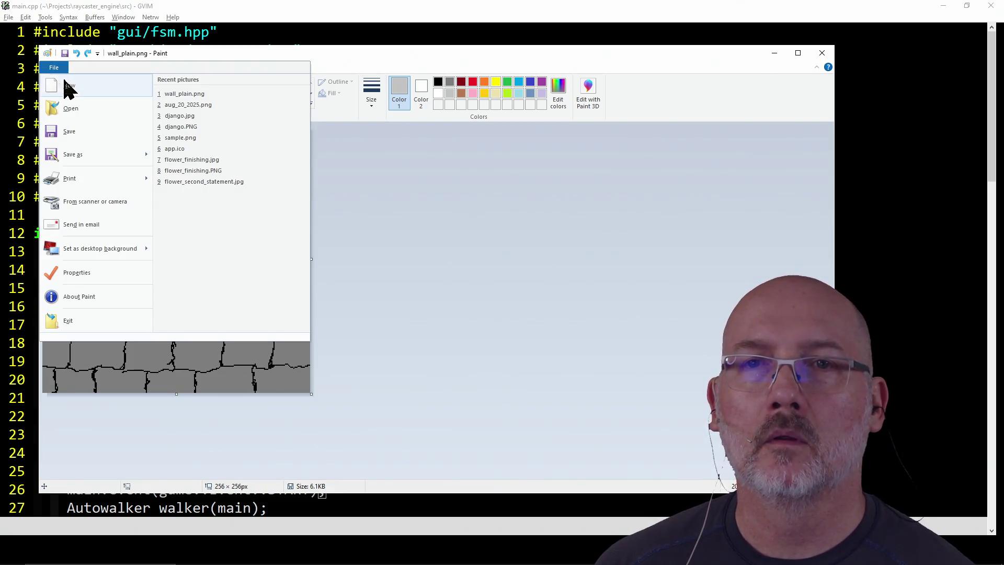
left_click(67, 86)
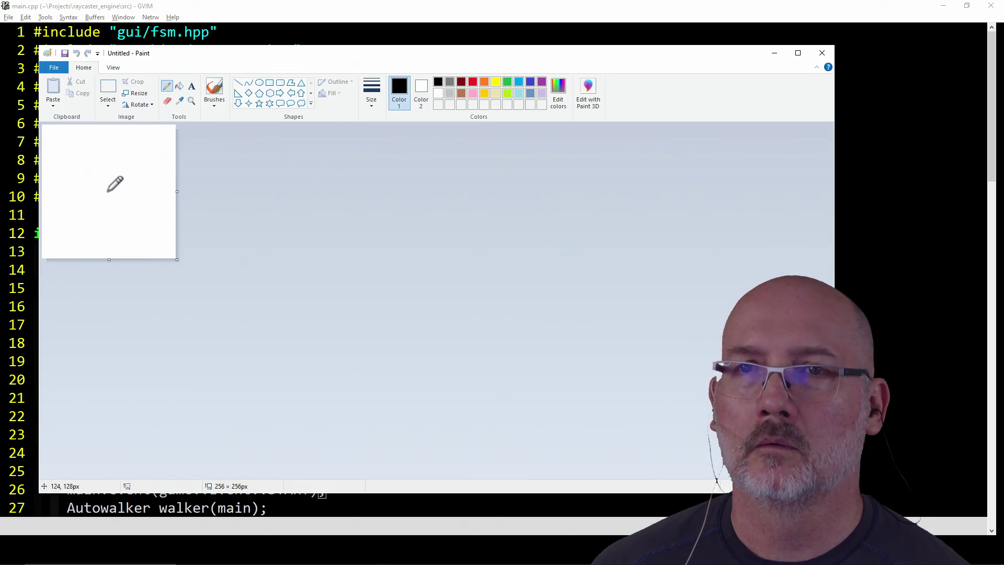
mouse_move(177, 261)
left_mouse_down()
mouse_move(261, 352)
mouse_move(338, 303)
left_mouse_up()
key("ctrl+z")
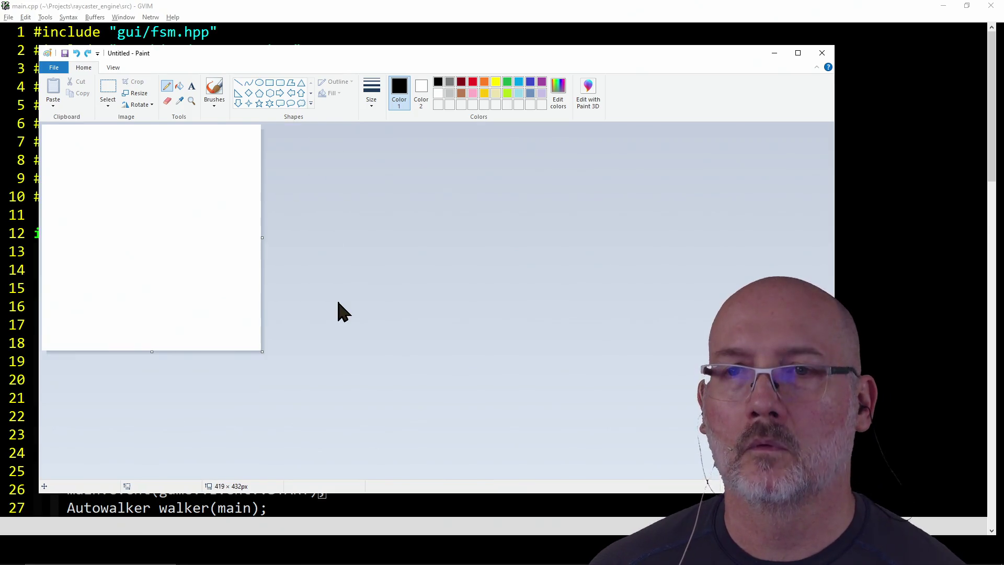
key("ctrl+z")
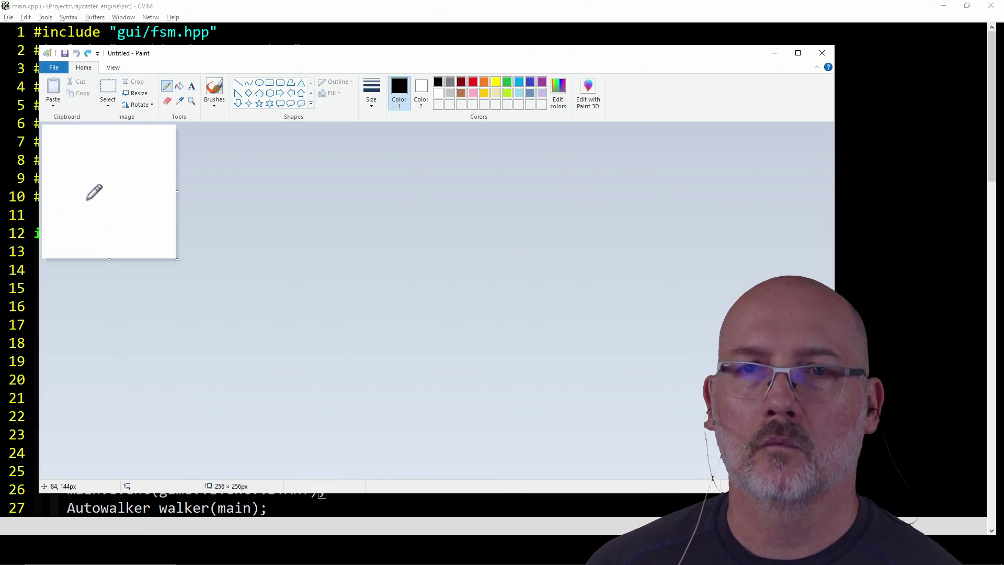
scroll(87, 198, "up", 3)
scroll(87, 200, "down", 2)
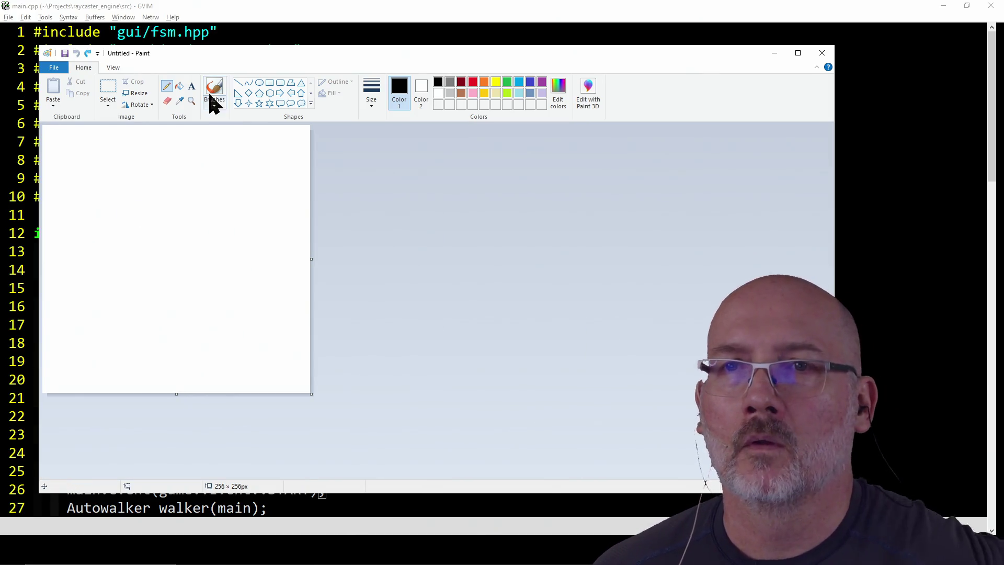
left_click(180, 87)
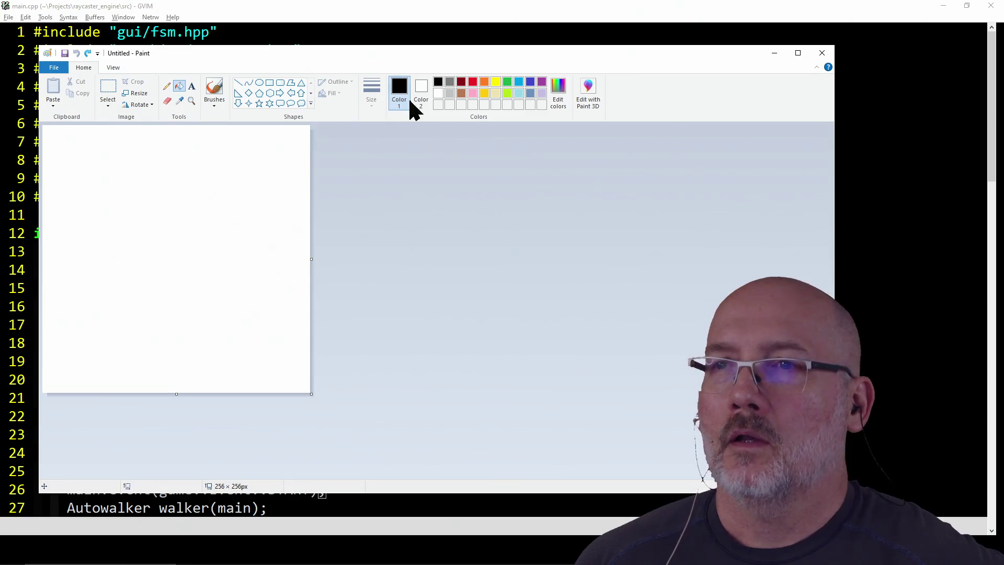
Fill the new canvas with Gray-25% light grey, then set a dark grey pencil
left_click(450, 93)
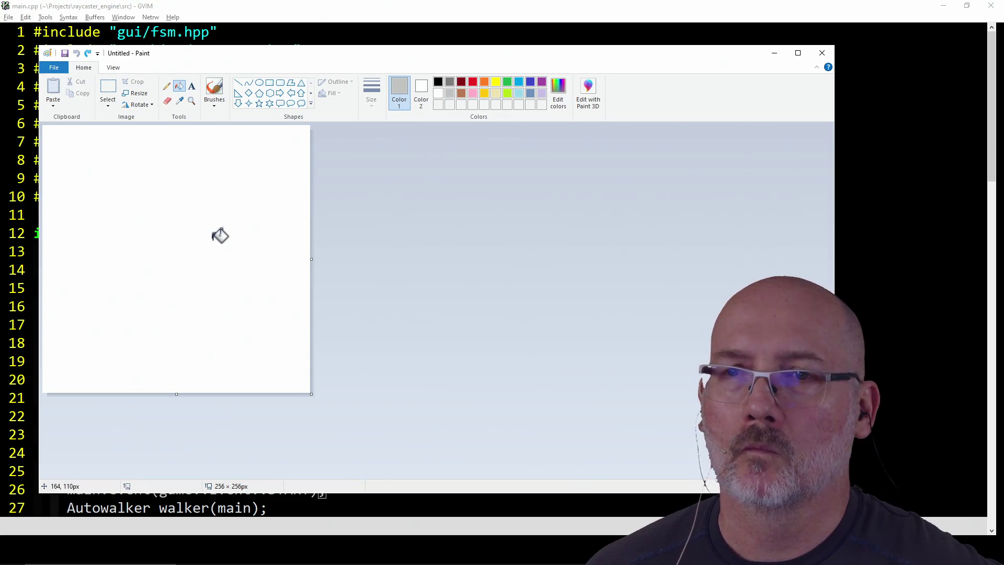
left_click(214, 234)
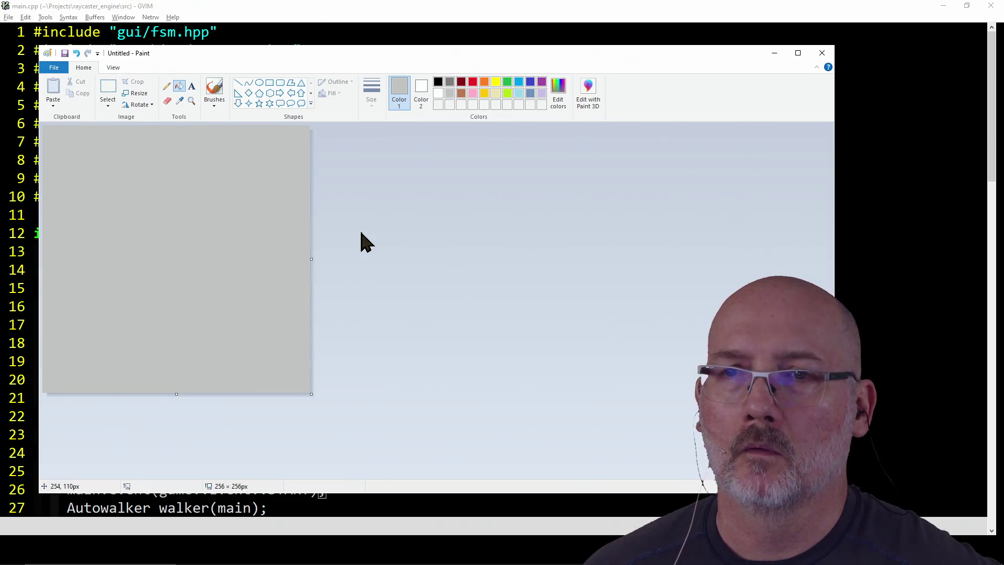
left_click(438, 82)
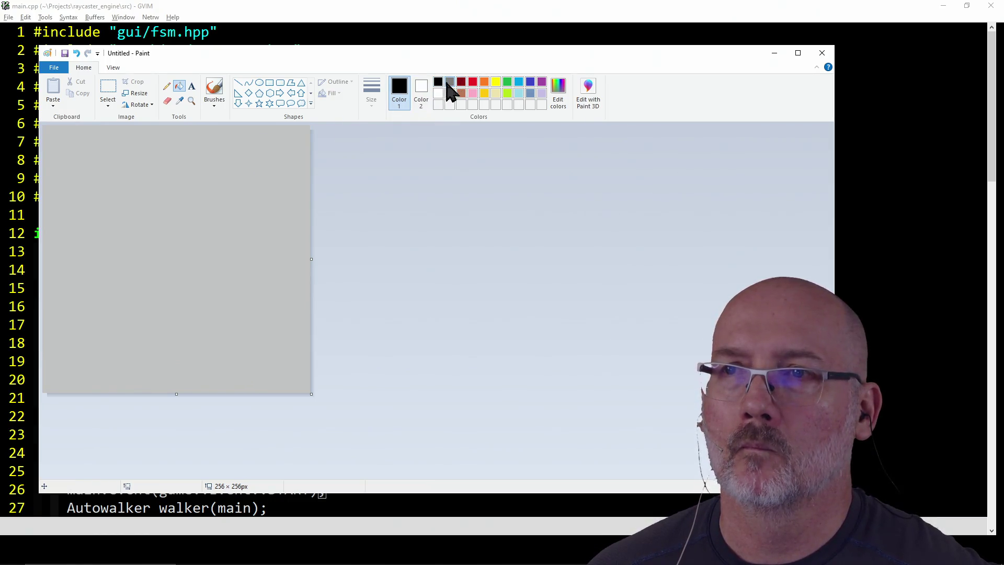
left_click(450, 82)
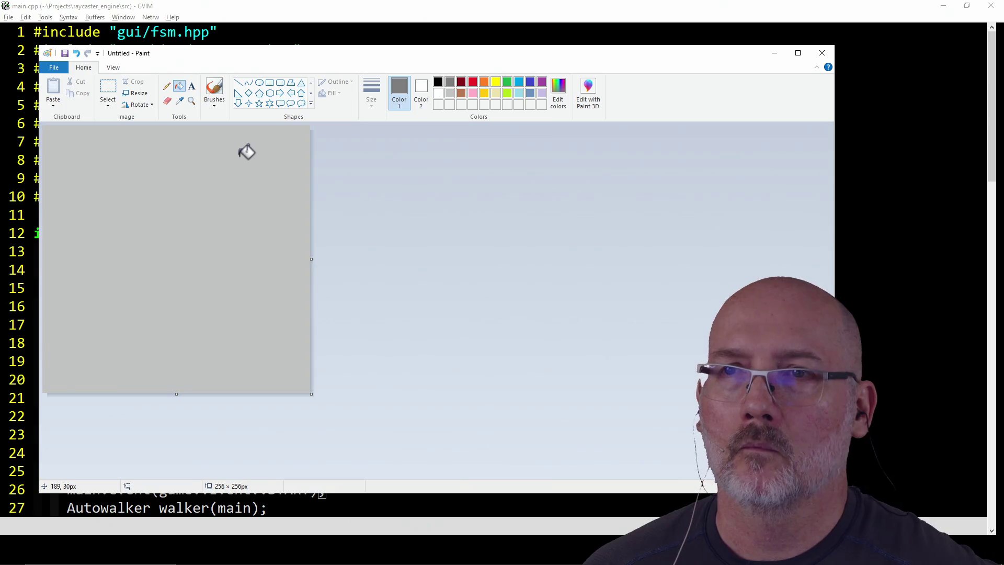
left_click(166, 86)
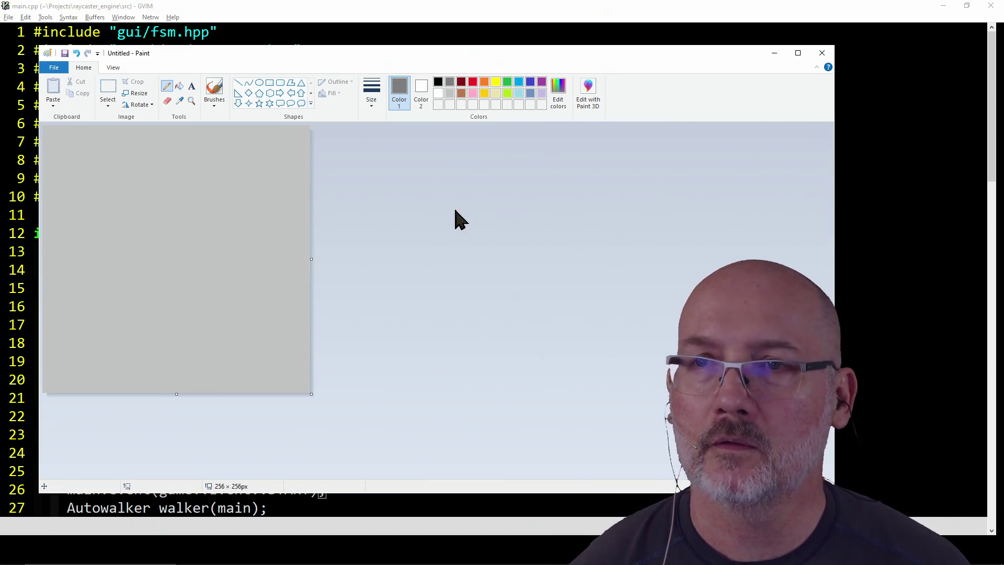
Outline irregular dark-grey stones across the top of the canvas and down the left border
mouse_move(267, 126)
left_mouse_down()
mouse_move(253, 162)
mouse_move(319, 183)
mouse_move(218, 194)
left_mouse_up()
mouse_move(234, 128)
left_mouse_down()
mouse_move(207, 138)
mouse_move(202, 173)
mouse_move(217, 197)
left_mouse_up()
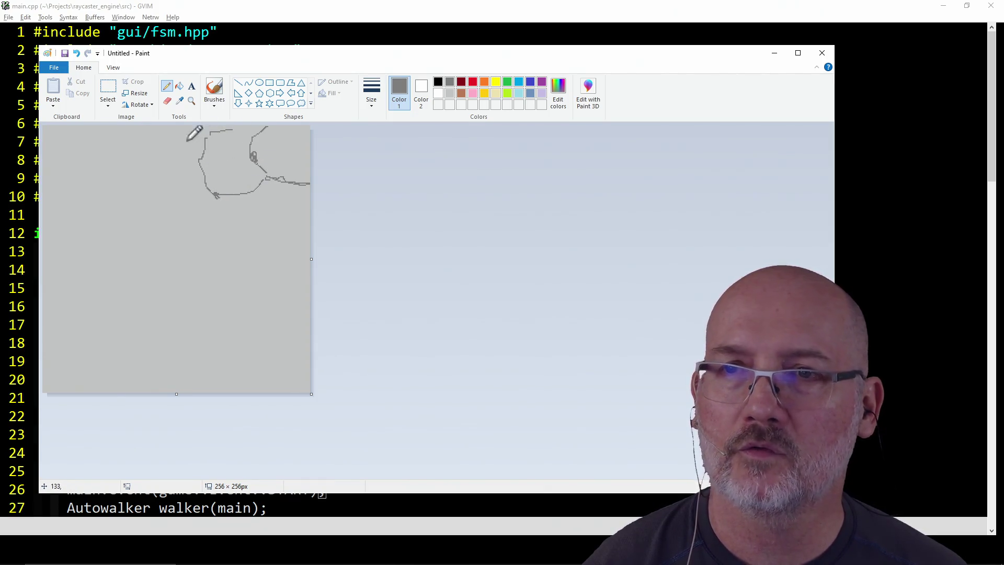
mouse_move(159, 130)
left_mouse_down()
mouse_move(159, 142)
mouse_move(200, 166)
left_mouse_up()
left_click_drag(133, 198, 168, 180)
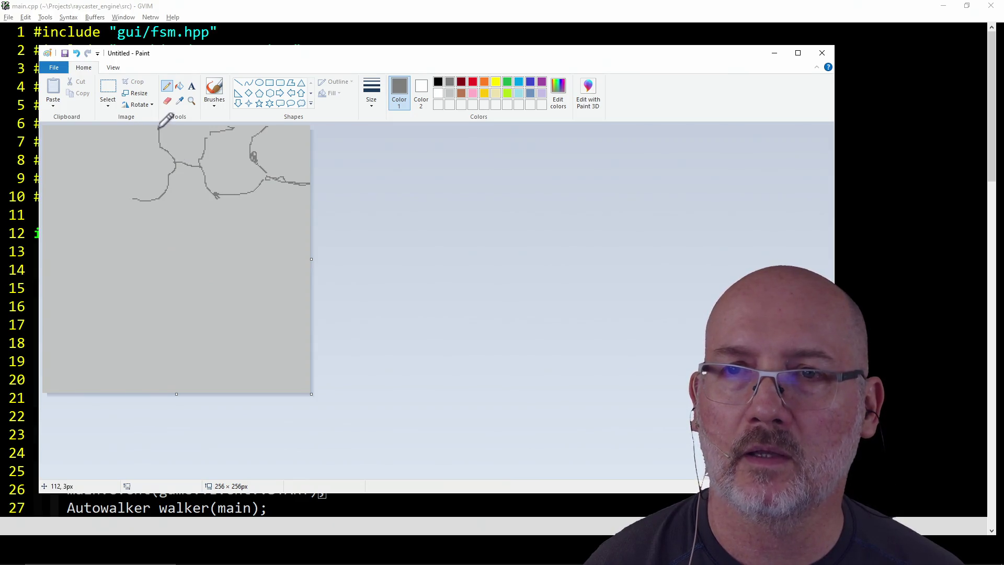
mouse_move(109, 139)
left_mouse_down()
mouse_move(104, 175)
mouse_move(159, 230)
mouse_move(201, 242)
mouse_move(231, 201)
left_mouse_up()
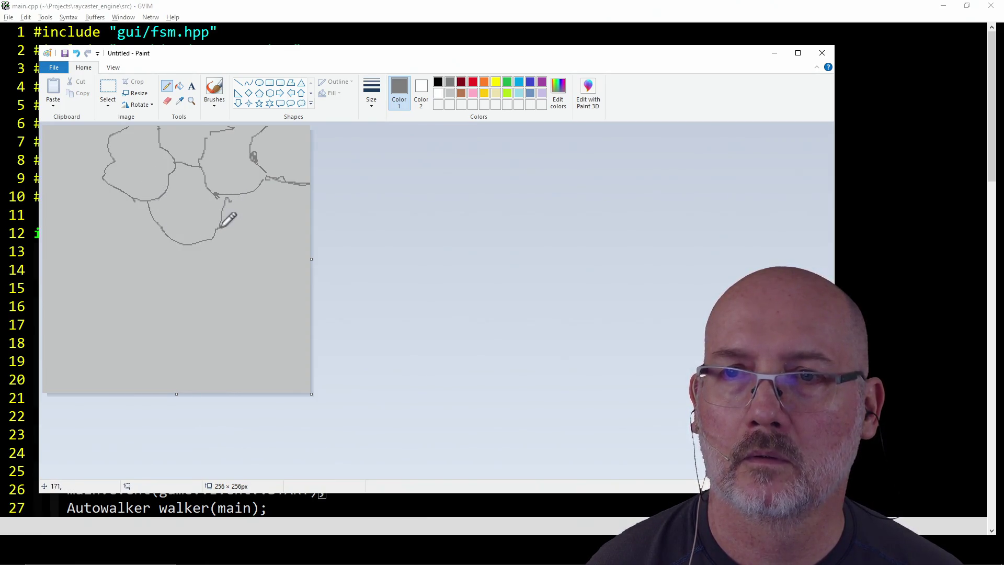
mouse_move(213, 239)
left_mouse_down()
mouse_move(259, 244)
mouse_move(291, 183)
mouse_move(269, 224)
mouse_move(314, 266)
left_mouse_up()
mouse_move(155, 222)
left_mouse_down()
mouse_move(105, 239)
mouse_move(84, 228)
mouse_move(77, 202)
left_mouse_up()
mouse_move(44, 165)
left_mouse_down()
mouse_move(72, 169)
mouse_move(96, 128)
mouse_move(79, 166)
mouse_move(95, 186)
mouse_move(43, 217)
left_mouse_up()
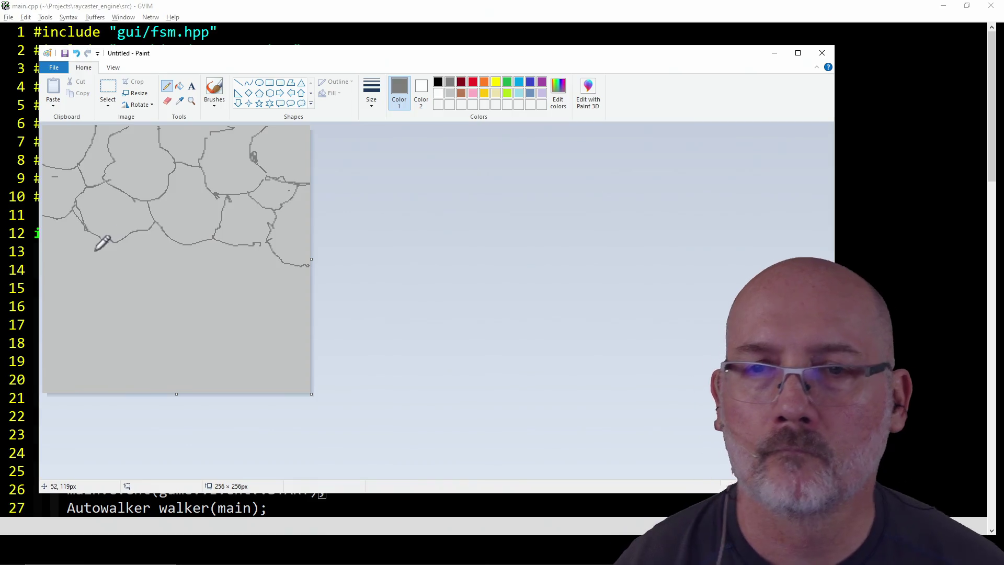
Add the lower row of stone outlines, including small crack marks inside one stone
mouse_move(92, 253)
left_mouse_down()
mouse_move(109, 244)
mouse_move(64, 277)
left_mouse_up()
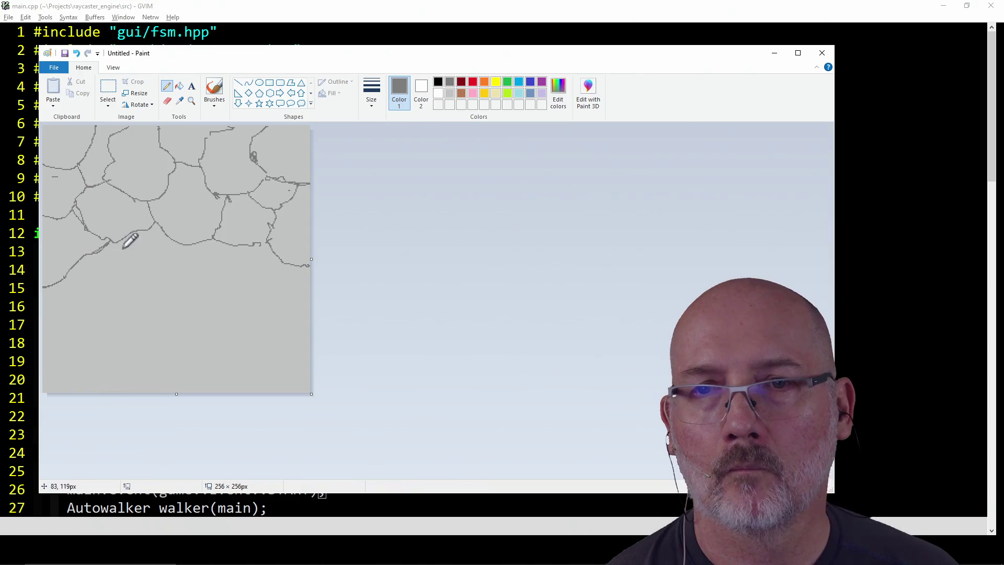
left_click_drag(55, 219, 73, 264)
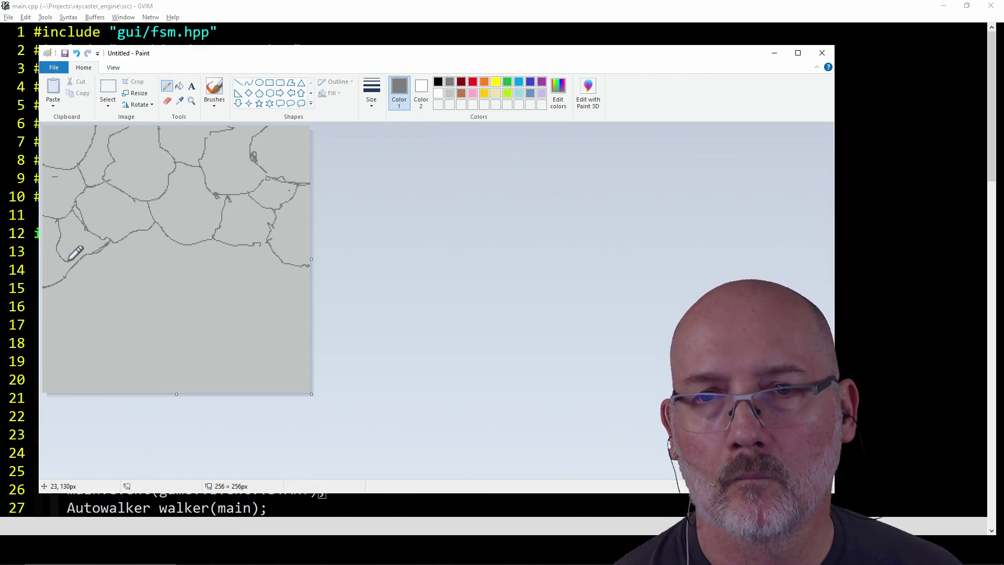
mouse_move(140, 234)
left_mouse_down()
mouse_move(141, 251)
mouse_move(83, 274)
mouse_move(181, 269)
mouse_move(185, 244)
mouse_move(218, 269)
mouse_move(181, 271)
mouse_move(276, 282)
mouse_move(308, 312)
left_mouse_up()
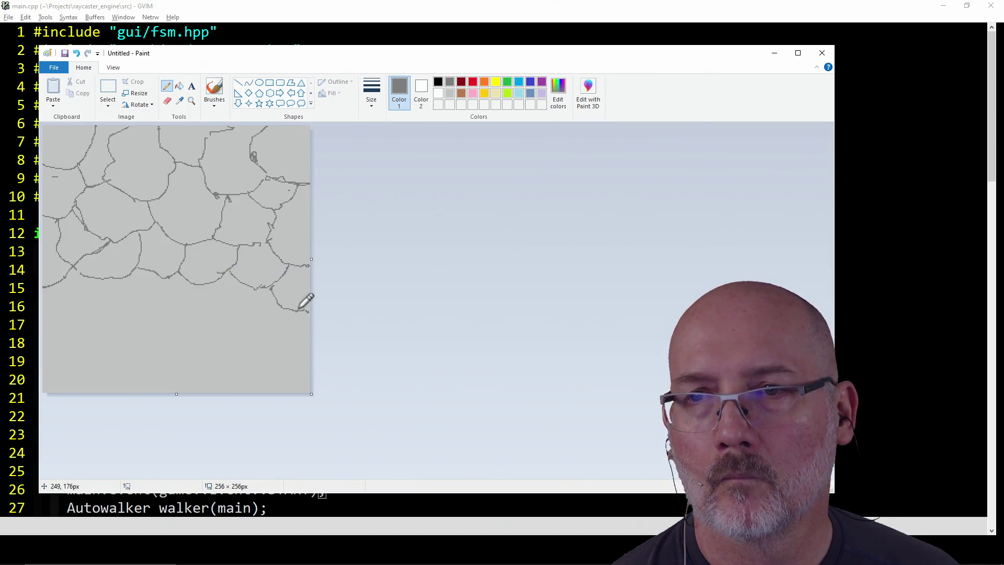
mouse_move(237, 282)
left_mouse_down()
mouse_move(240, 325)
mouse_move(283, 306)
left_mouse_up()
mouse_move(205, 284)
left_mouse_down()
mouse_move(198, 299)
mouse_move(217, 303)
mouse_move(161, 298)
mouse_move(155, 316)
left_mouse_up()
mouse_move(116, 281)
left_mouse_down()
mouse_move(135, 318)
mouse_move(157, 316)
left_mouse_up()
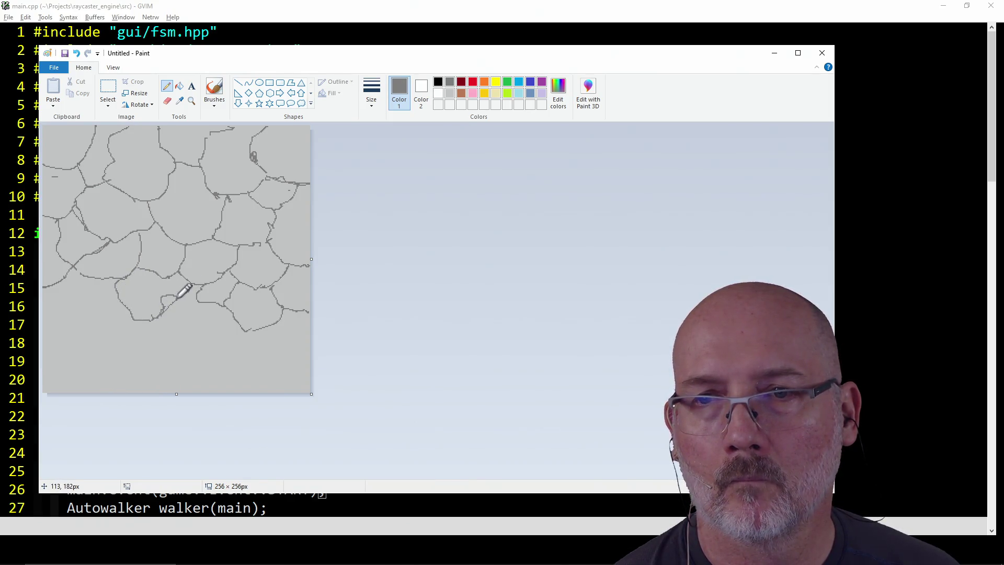
mouse_move(163, 298)
left_mouse_down()
mouse_move(169, 335)
mouse_move(198, 335)
mouse_move(217, 313)
mouse_move(210, 335)
mouse_move(248, 344)
mouse_move(293, 335)
left_mouse_up()
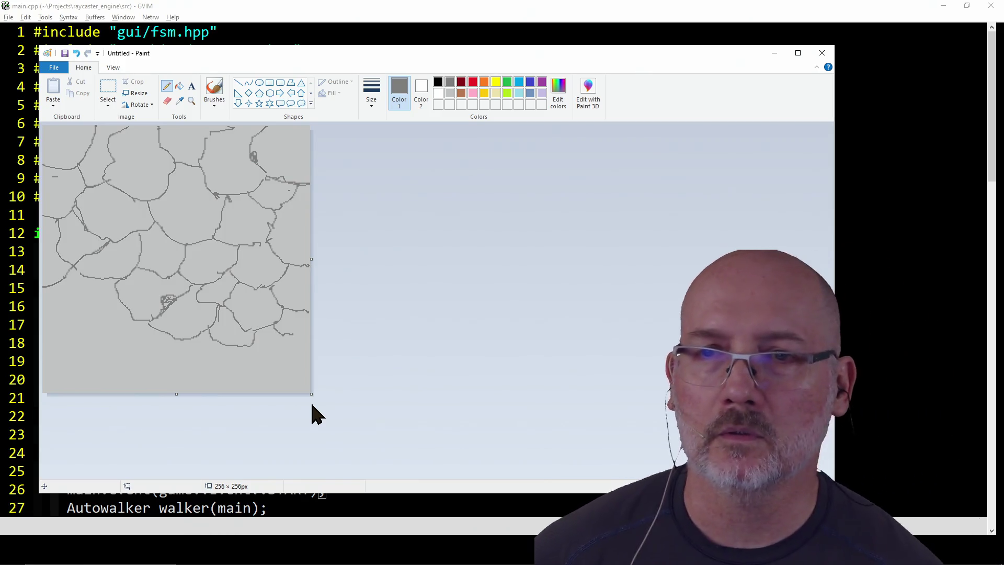
Erase the stone sketch, refill the canvas light grey, and start a fresh dark-grey stone outline
key("ctrl+a")
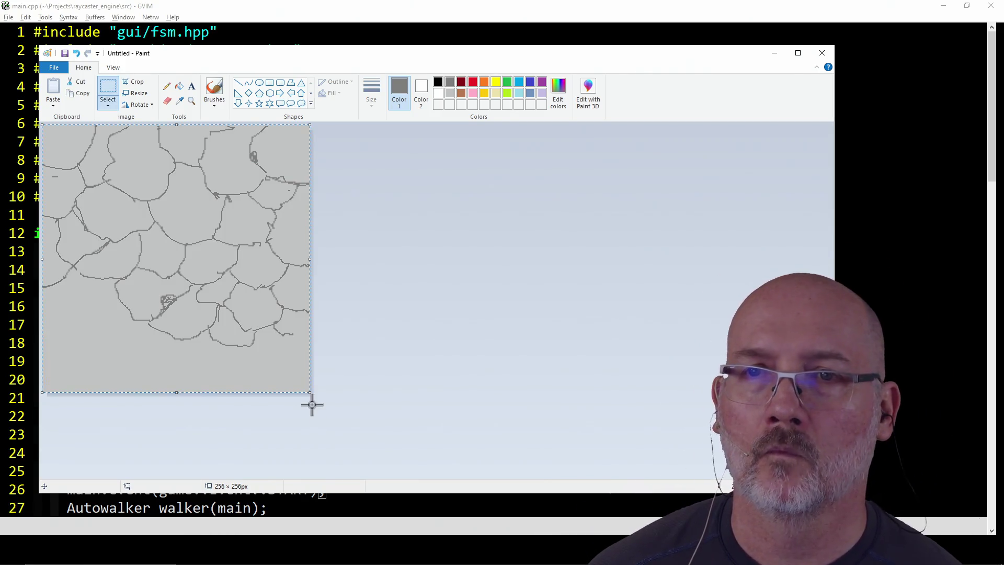
key("Delete")
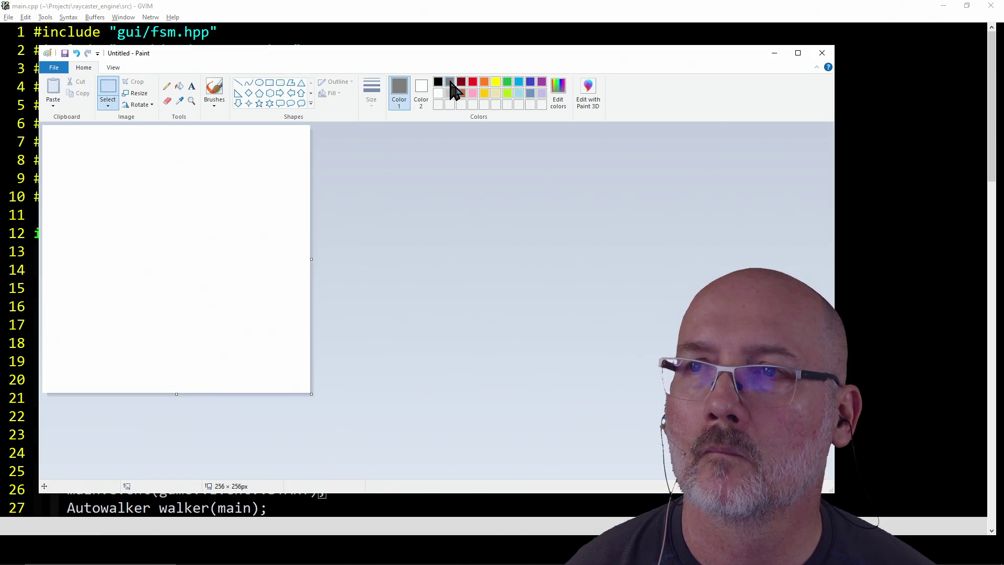
left_click(450, 93)
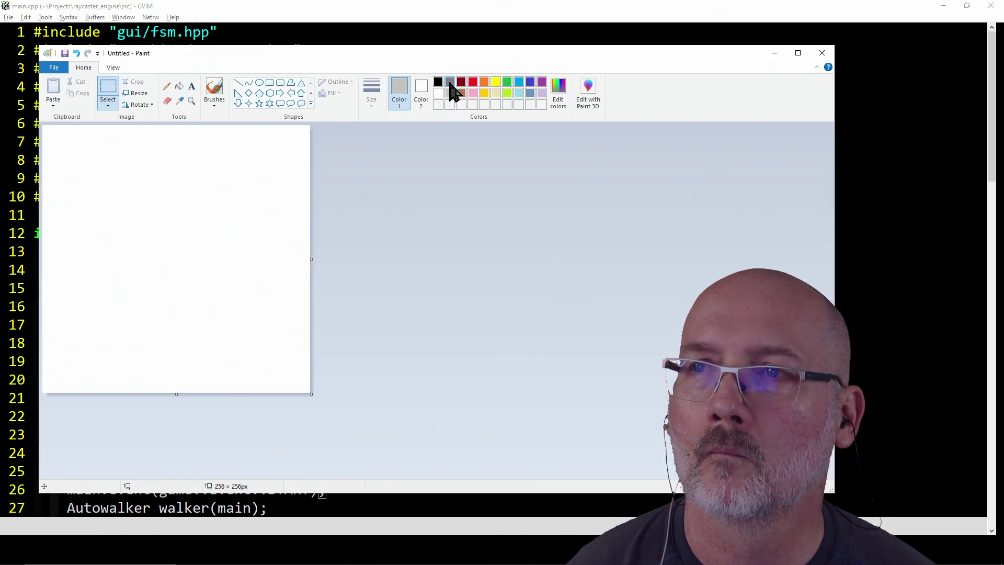
left_click(179, 86)
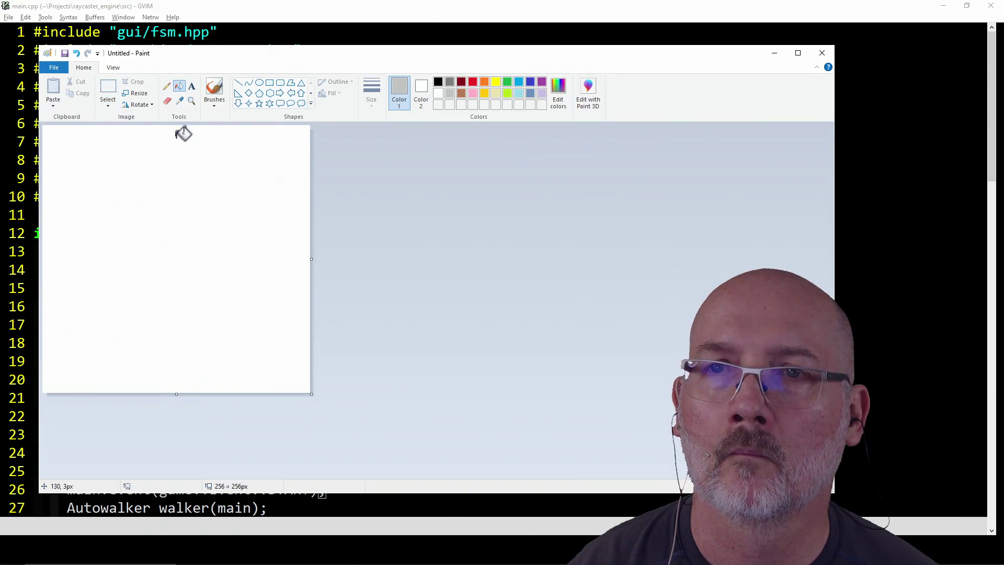
left_click(191, 222)
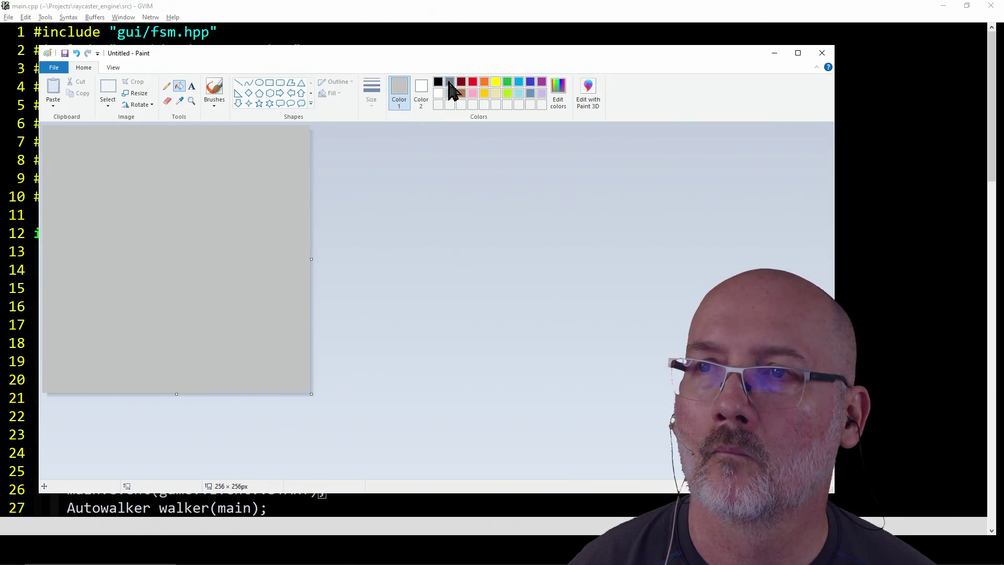
left_click(449, 82)
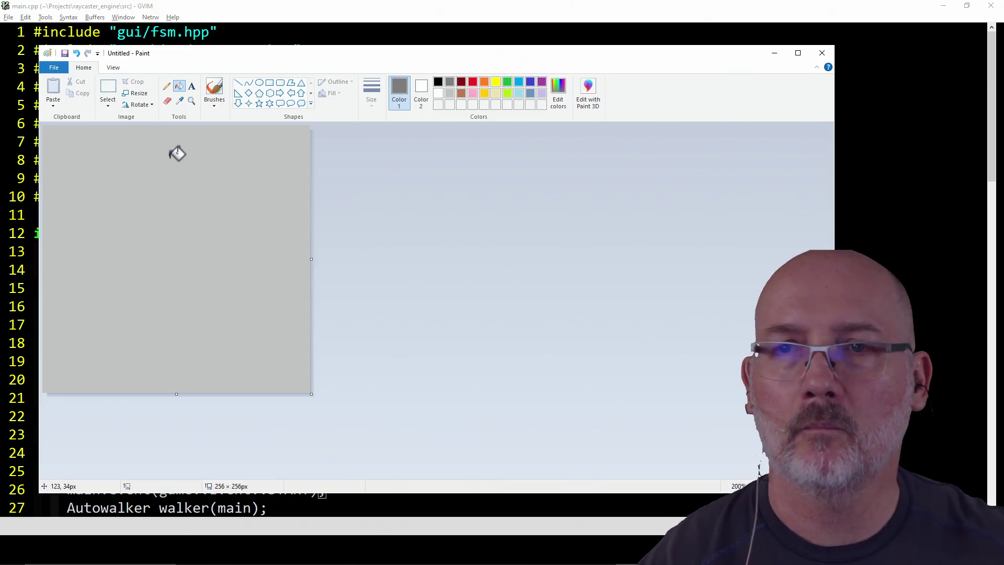
left_click(166, 85)
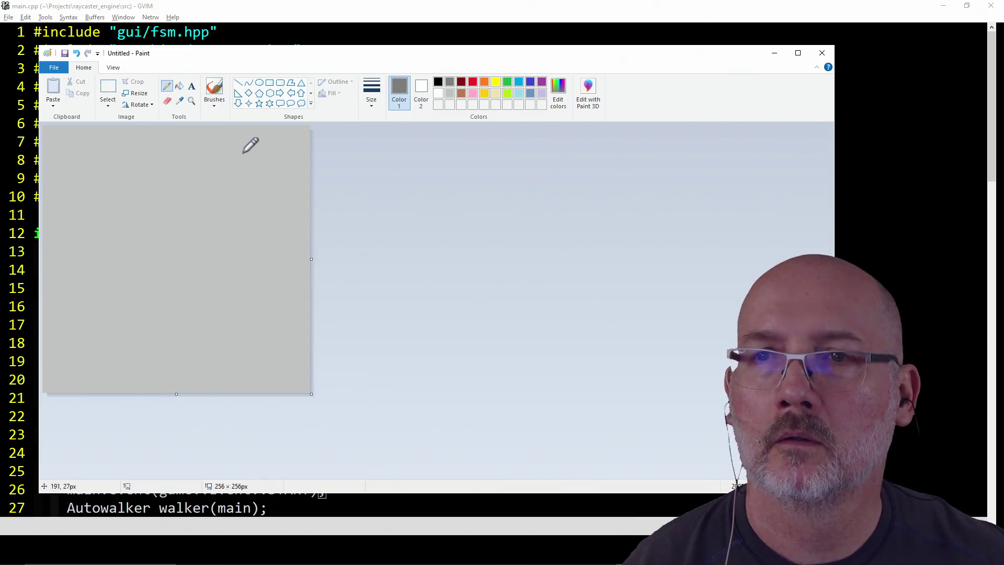
mouse_move(244, 149)
left_mouse_down()
mouse_move(228, 194)
mouse_move(267, 193)
mouse_move(264, 165)
mouse_move(243, 147)
left_mouse_up()
Pencil-draw irregular grey stone outlines across the upper and middle canvas
mouse_move(168, 181)
left_mouse_down()
mouse_move(170, 202)
mouse_move(205, 214)
mouse_move(203, 174)
mouse_move(171, 181)
left_mouse_up()
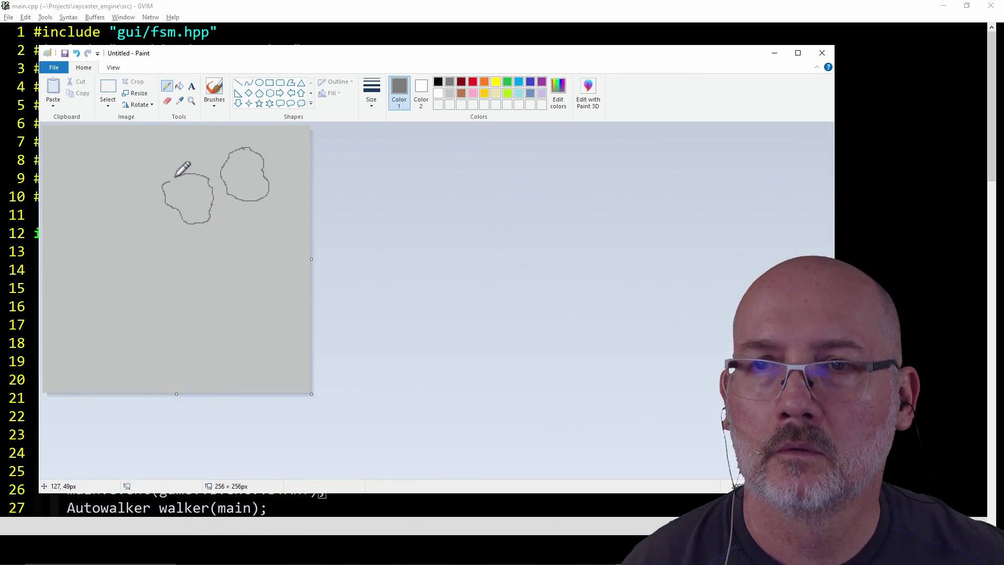
mouse_move(175, 141)
left_mouse_down()
mouse_move(191, 162)
mouse_move(214, 162)
mouse_move(213, 135)
mouse_move(190, 131)
left_mouse_up()
mouse_move(105, 194)
left_mouse_down()
mouse_move(98, 212)
mouse_move(131, 235)
mouse_move(153, 216)
mouse_move(144, 191)
mouse_move(106, 195)
left_mouse_up()
mouse_move(110, 150)
left_mouse_down()
mouse_move(124, 168)
mouse_move(153, 168)
mouse_move(157, 133)
left_mouse_up()
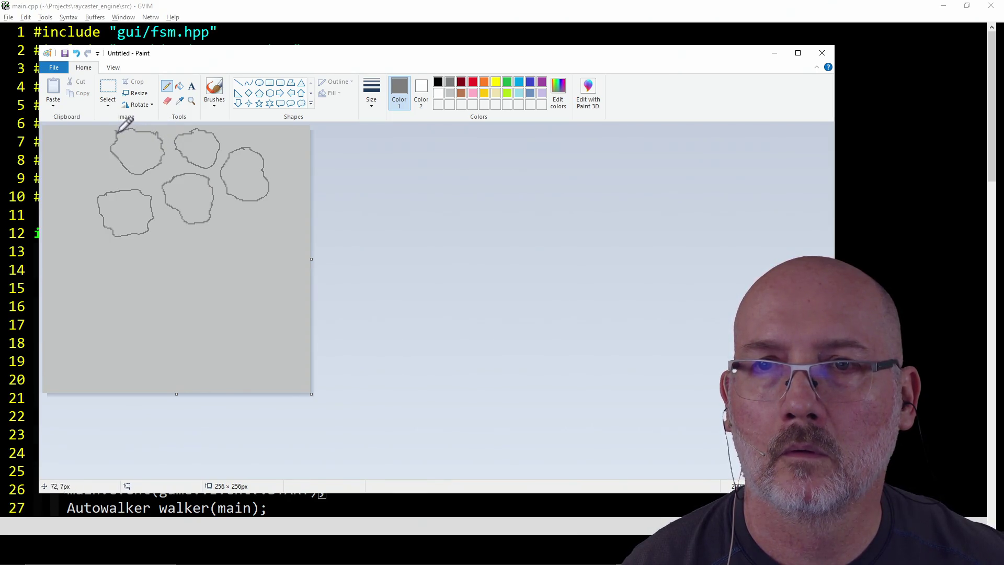
mouse_move(59, 166)
left_mouse_down()
mouse_move(94, 157)
mouse_move(93, 141)
mouse_move(72, 133)
mouse_move(46, 144)
mouse_move(67, 200)
mouse_move(99, 196)
mouse_move(83, 174)
left_mouse_up()
mouse_move(168, 234)
left_mouse_down()
mouse_move(164, 223)
mouse_move(191, 224)
mouse_move(182, 256)
mouse_move(144, 246)
left_mouse_up()
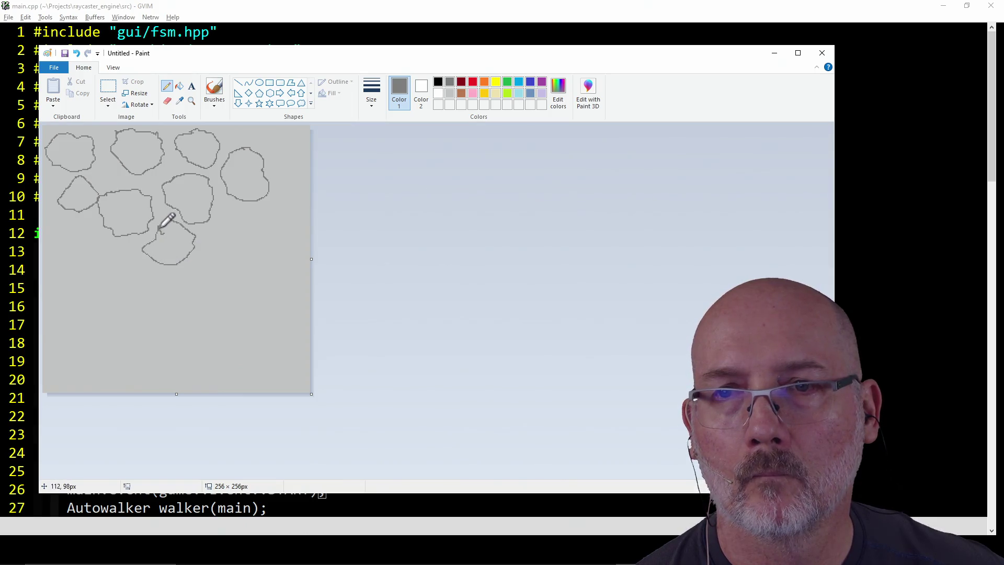
Add more stone outlines on the right and in the lower half, undoing the unfinished last one
mouse_move(230, 215)
left_mouse_down()
mouse_move(260, 213)
mouse_move(262, 238)
mouse_move(222, 230)
mouse_move(229, 215)
left_mouse_up()
mouse_move(267, 141)
left_mouse_down()
mouse_move(296, 167)
mouse_move(281, 131)
left_mouse_up()
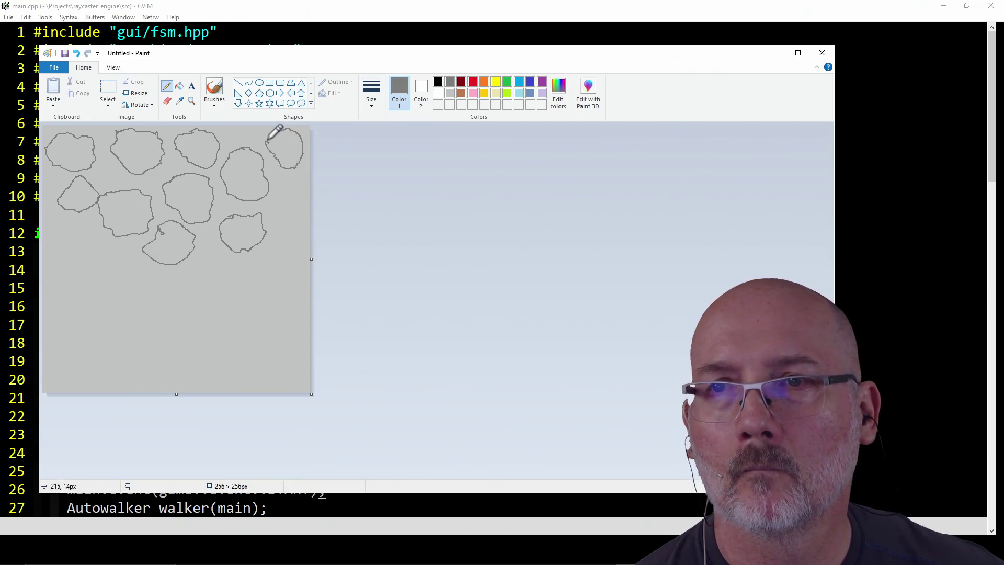
mouse_move(285, 200)
left_mouse_down()
mouse_move(271, 200)
mouse_move(287, 234)
mouse_move(302, 204)
mouse_move(274, 206)
left_mouse_up()
mouse_move(217, 251)
left_mouse_down()
mouse_move(198, 252)
mouse_move(196, 284)
mouse_move(224, 295)
mouse_move(237, 268)
mouse_move(218, 251)
left_mouse_up()
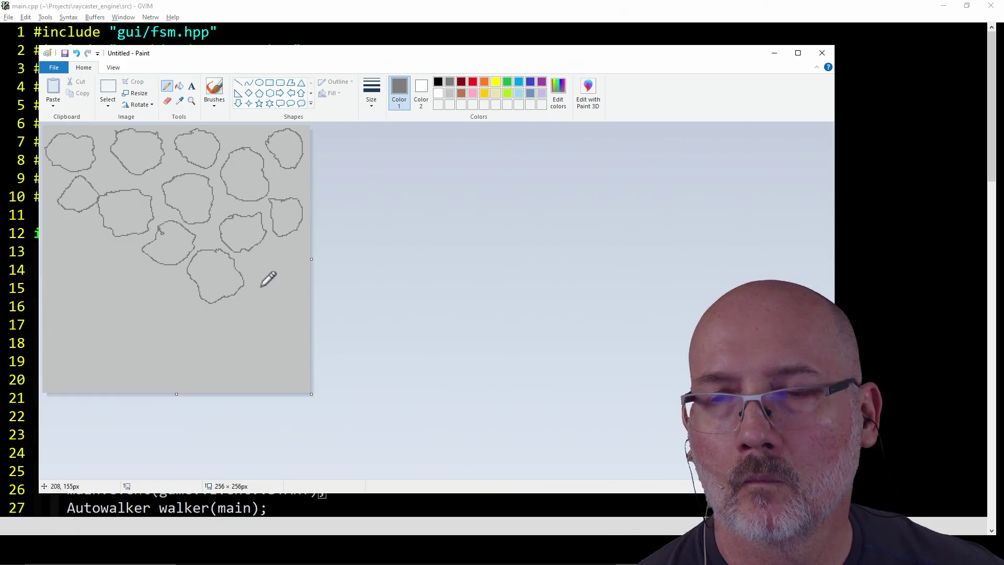
mouse_move(270, 277)
left_mouse_down()
mouse_move(259, 299)
mouse_move(286, 323)
mouse_move(287, 271)
mouse_move(270, 272)
mouse_move(297, 267)
mouse_move(304, 245)
mouse_move(274, 242)
left_mouse_up()
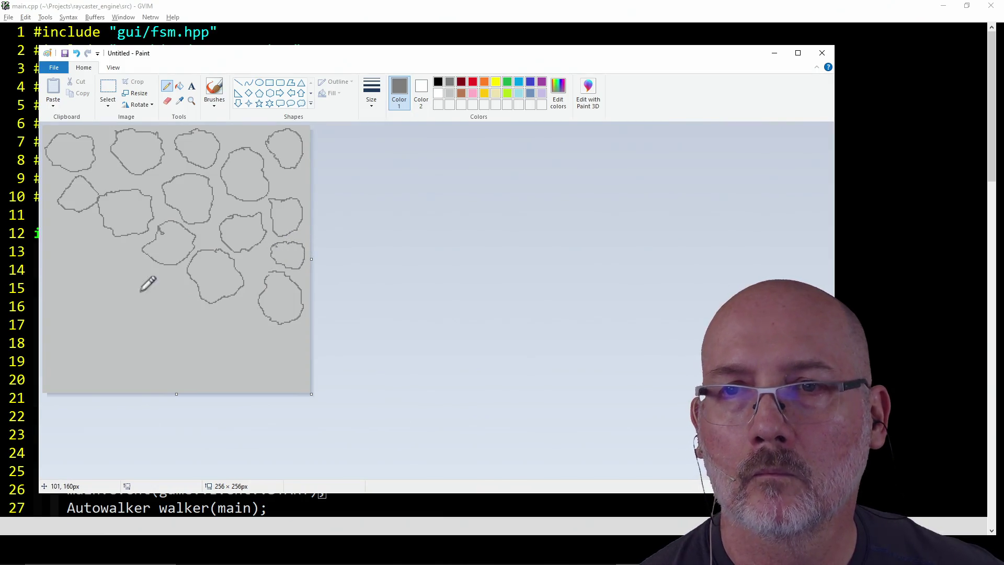
mouse_move(135, 286)
left_mouse_down()
mouse_move(126, 299)
mouse_move(148, 323)
mouse_move(172, 320)
mouse_move(150, 279)
left_mouse_up()
mouse_move(87, 247)
left_mouse_down()
mouse_move(79, 267)
mouse_move(119, 277)
mouse_move(124, 251)
mouse_move(67, 241)
mouse_move(84, 231)
mouse_move(63, 221)
left_mouse_up()
mouse_move(79, 300)
left_mouse_down()
mouse_move(89, 321)
mouse_move(113, 331)
mouse_move(117, 311)
mouse_move(84, 298)
mouse_move(84, 320)
mouse_move(106, 341)
mouse_move(127, 309)
mouse_move(107, 302)
left_mouse_up()
key("ctrl+z")
Close the lower-left stone and add small stones along the left edge, bottom edge and right corners
mouse_move(213, 314)
left_mouse_down()
mouse_move(193, 317)
mouse_move(201, 346)
mouse_move(238, 346)
mouse_move(224, 314)
mouse_move(212, 312)
mouse_move(284, 360)
mouse_move(291, 333)
mouse_move(249, 313)
mouse_move(247, 300)
left_mouse_up()
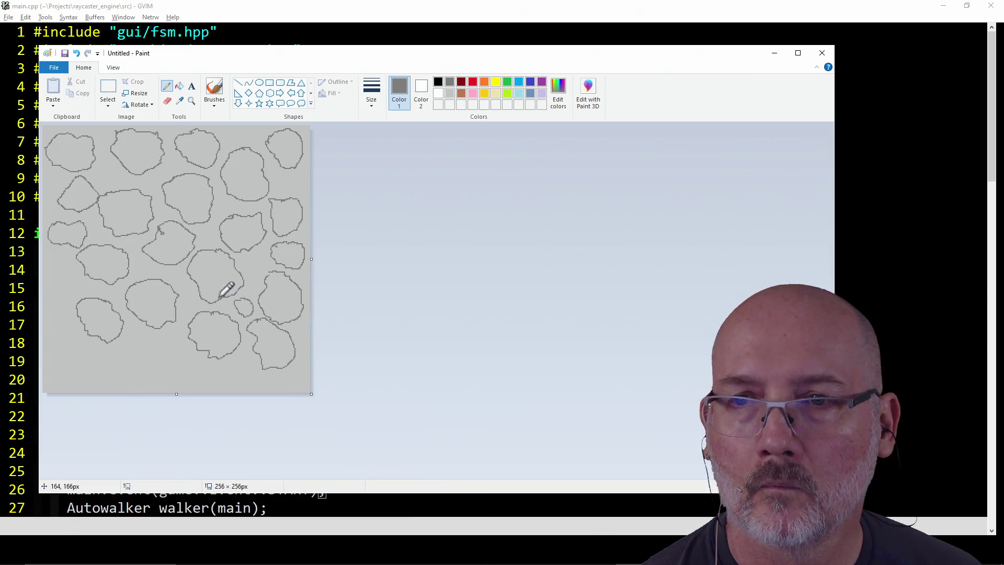
mouse_move(135, 340)
left_mouse_down()
mouse_move(132, 350)
mouse_move(163, 373)
mouse_move(176, 347)
mouse_move(157, 330)
mouse_move(133, 340)
left_mouse_up()
mouse_move(63, 344)
left_mouse_down()
mouse_move(54, 370)
mouse_move(82, 385)
mouse_move(95, 346)
mouse_move(74, 335)
mouse_move(57, 342)
left_mouse_up()
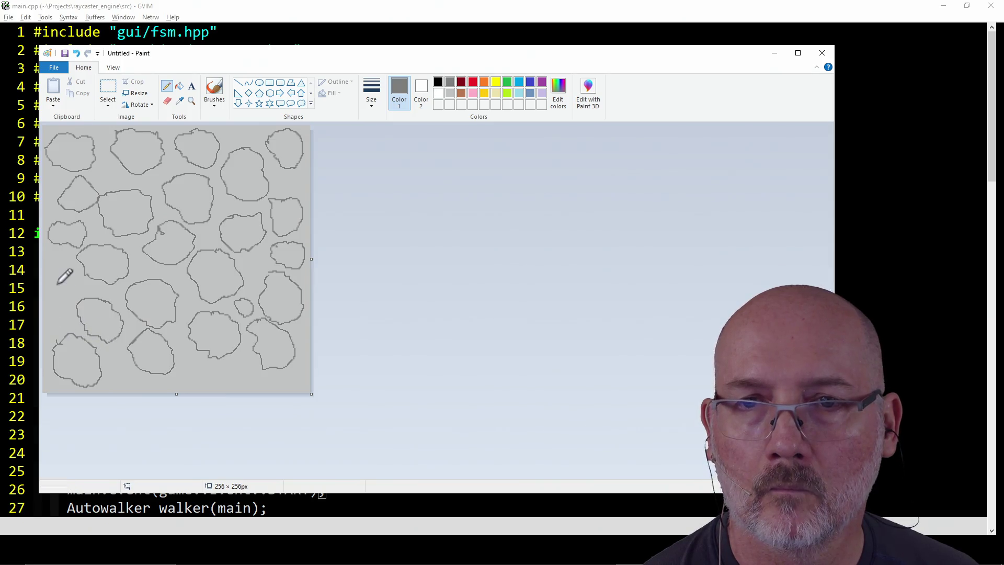
mouse_move(42, 274)
left_mouse_down()
mouse_move(70, 299)
mouse_move(82, 283)
mouse_move(74, 259)
mouse_move(53, 265)
left_mouse_up()
mouse_move(66, 302)
left_mouse_down()
mouse_move(54, 309)
mouse_move(79, 318)
mouse_move(55, 306)
left_mouse_up()
mouse_move(125, 364)
left_mouse_down()
mouse_move(116, 381)
mouse_move(139, 381)
mouse_move(125, 363)
left_mouse_up()
mouse_move(190, 355)
left_mouse_down()
mouse_move(193, 381)
mouse_move(211, 368)
mouse_move(197, 349)
mouse_move(191, 354)
mouse_move(243, 388)
mouse_move(256, 367)
mouse_move(249, 360)
left_mouse_up()
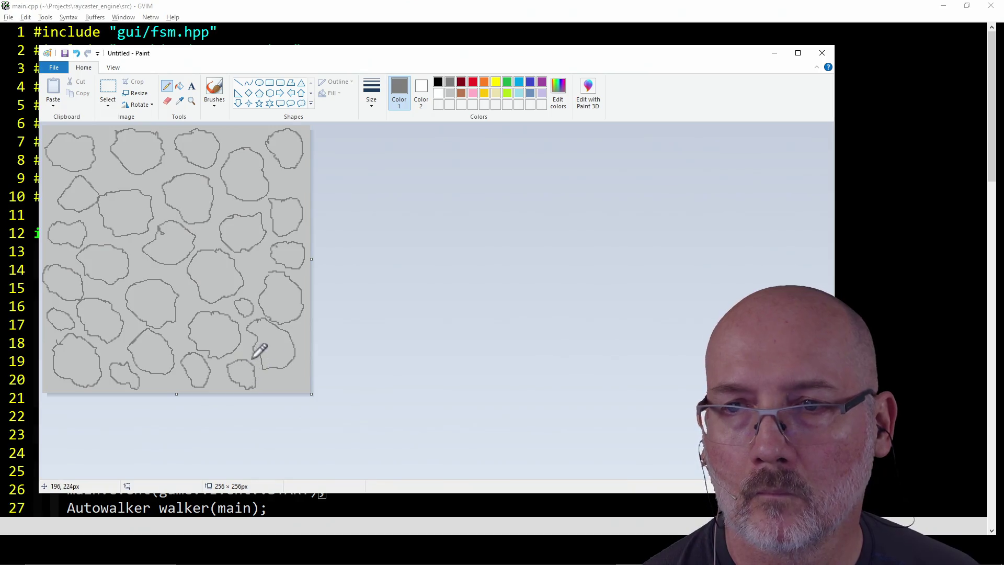
mouse_move(286, 171)
left_mouse_down()
mouse_move(277, 182)
mouse_move(300, 189)
mouse_move(292, 163)
mouse_move(285, 173)
left_mouse_up()
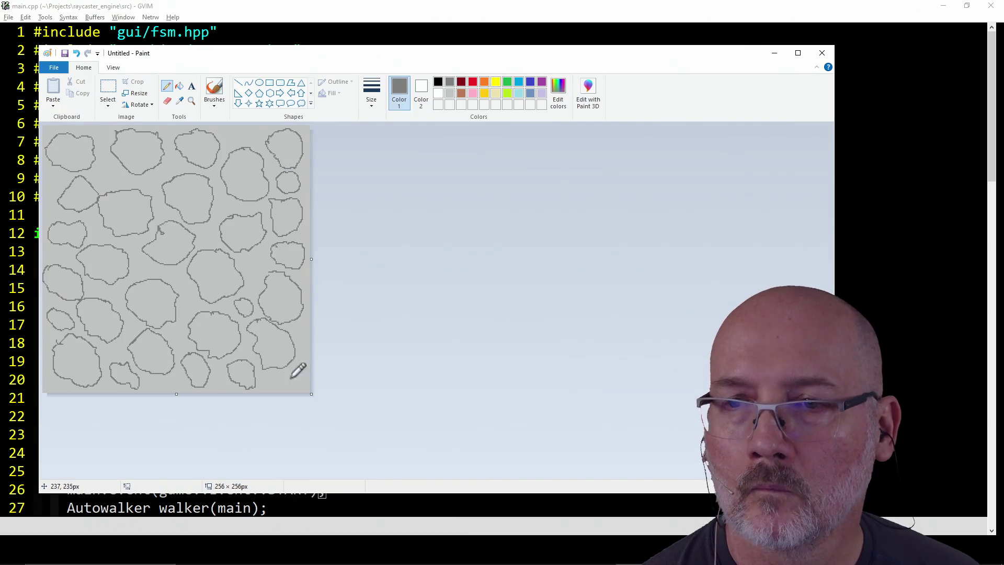
mouse_move(297, 367)
left_mouse_down()
mouse_move(288, 380)
mouse_move(306, 384)
mouse_move(297, 367)
left_mouse_up()
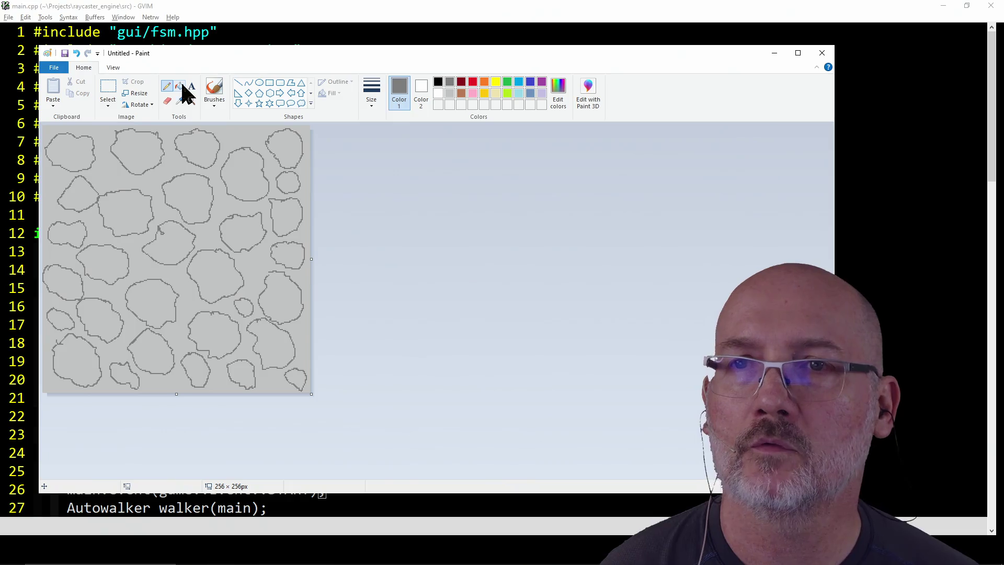
Fill the right-side stones dark grey, undoing fills that spill into the background
left_click(268, 188)
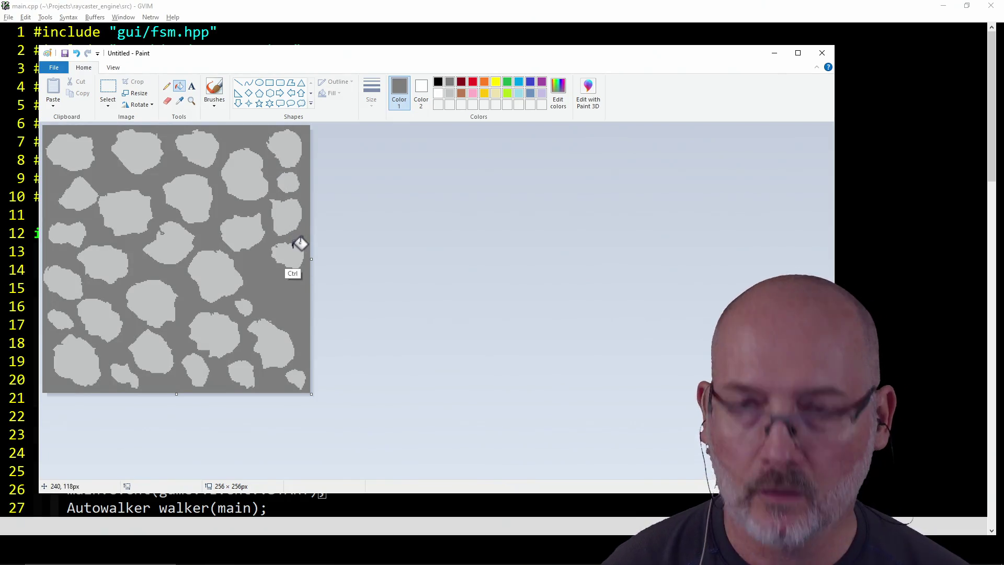
key("ctrl+z")
left_click(287, 146)
left_click(287, 180)
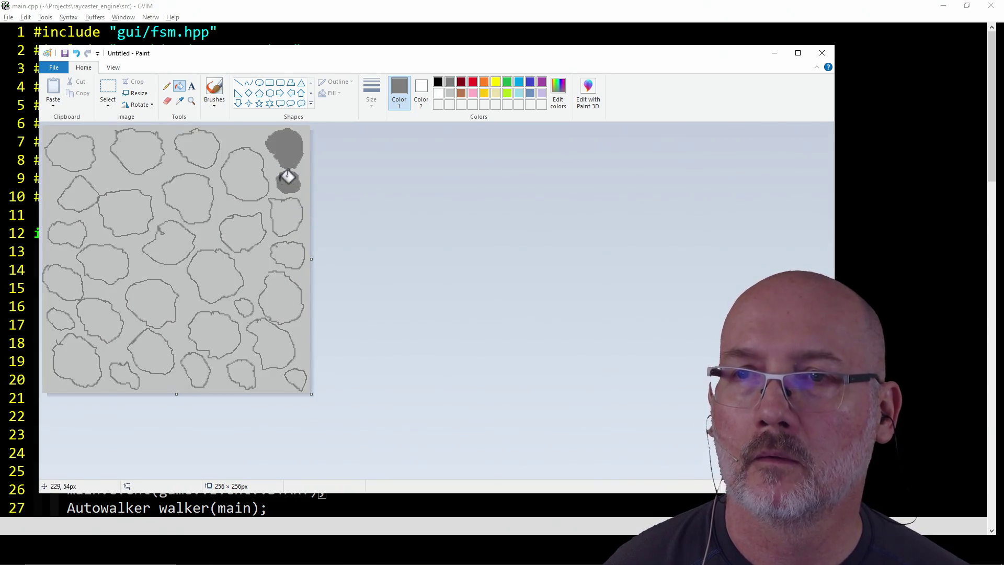
left_click(244, 175)
left_click(288, 216)
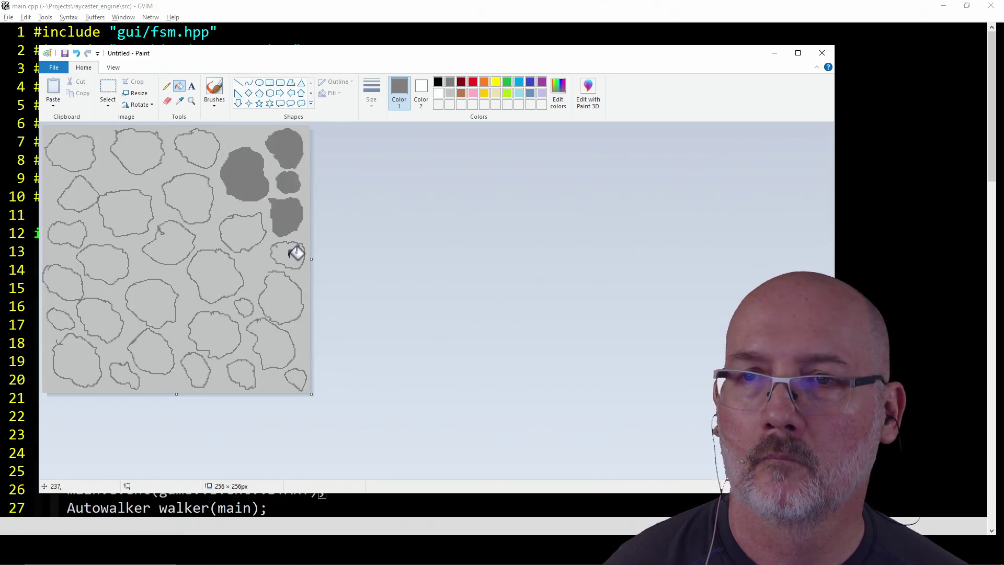
left_click(293, 255)
left_click(242, 228)
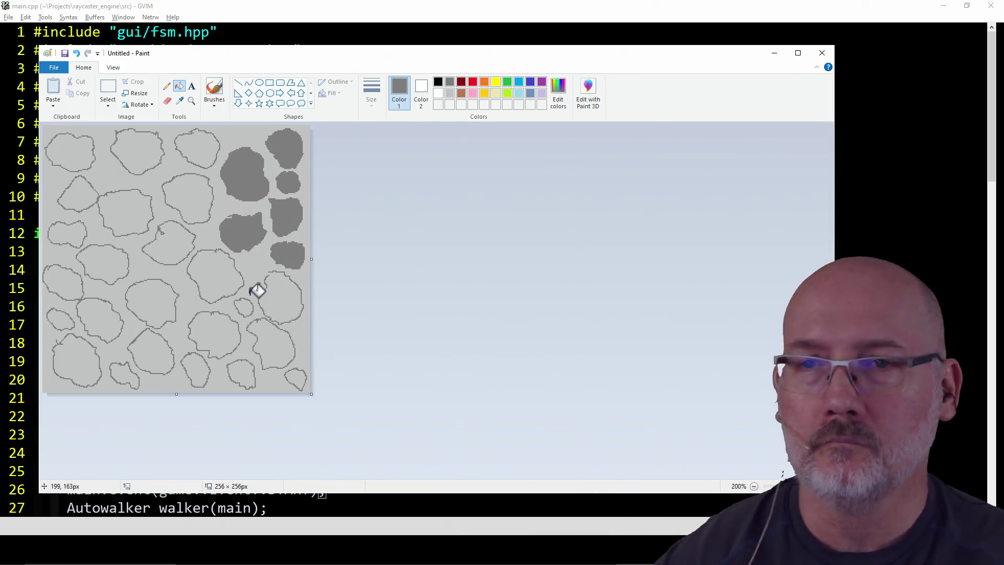
left_click(294, 285)
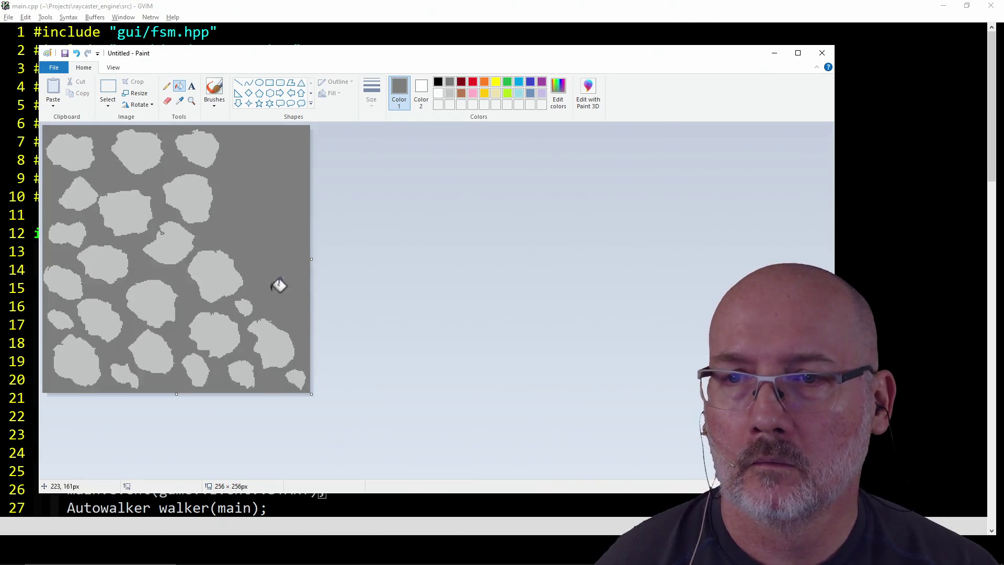
key("ctrl+z")
Fill the bottom and middle stones dark grey, undoing one fill that flooded the mortar
left_click(226, 281)
left_click(269, 339)
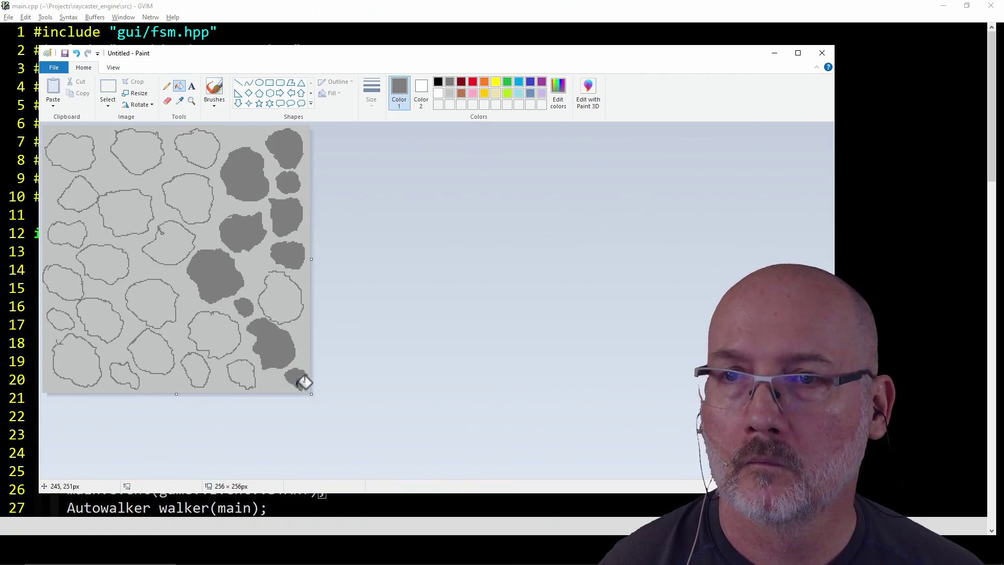
left_click(240, 374)
key("ctrl+z")
left_click(246, 370)
left_click(223, 334)
left_click(202, 364)
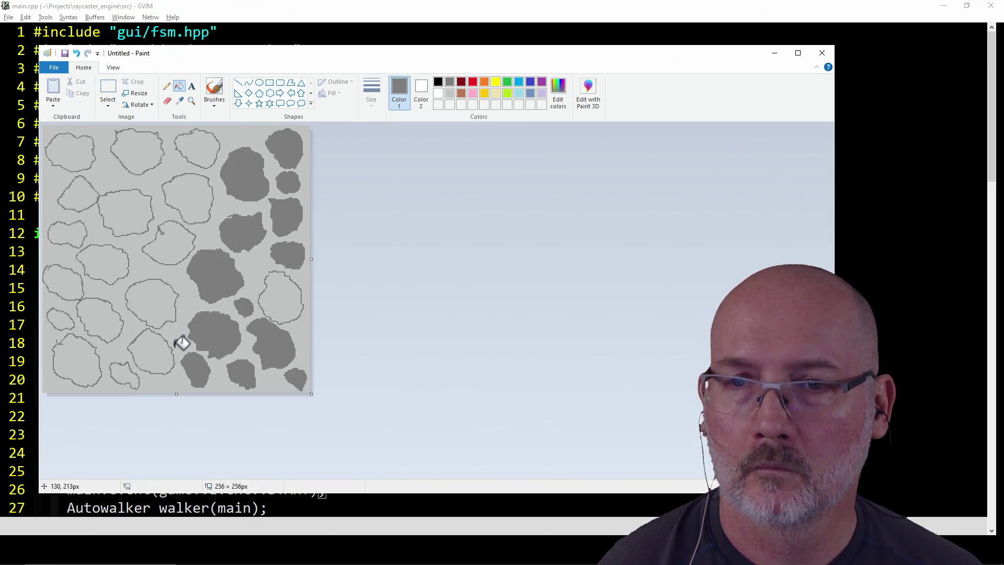
left_click(154, 350)
left_click(129, 375)
left_click(154, 301)
left_click(170, 242)
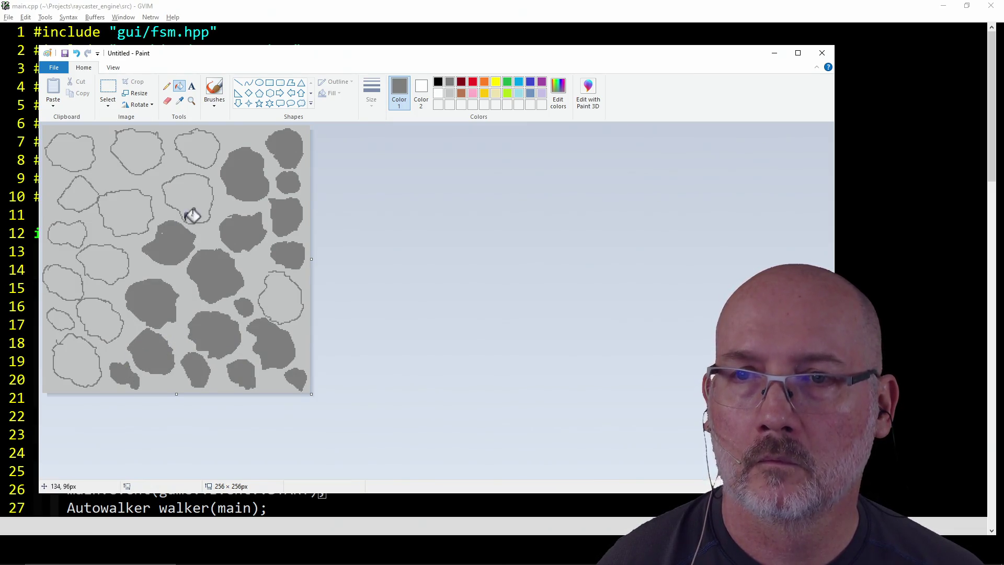
left_click(192, 198)
left_click(203, 149)
Fill the left-side and left-edge stones, plus the last right-hand stone, dark grey
left_click(139, 151)
left_click(130, 213)
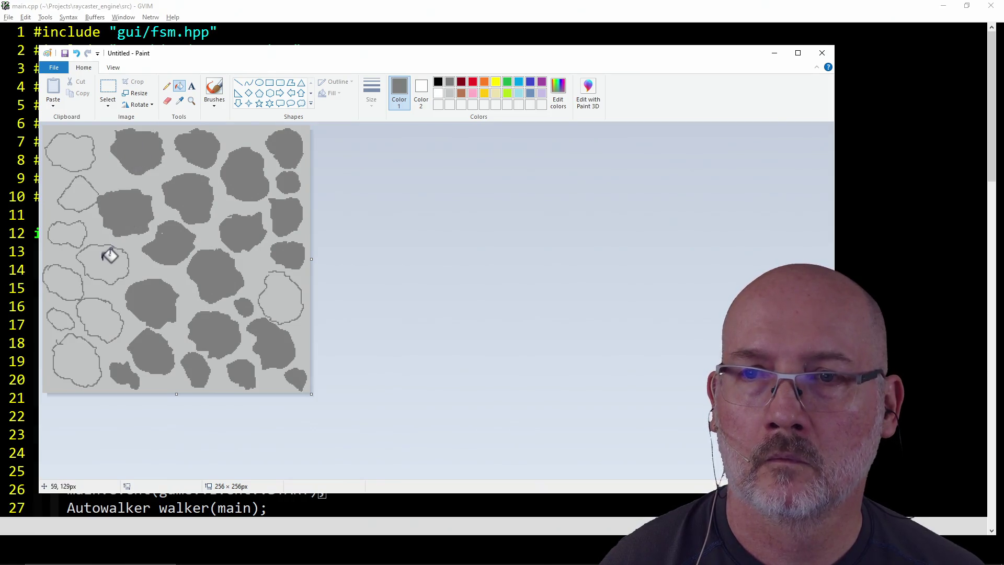
left_click(108, 255)
left_click(100, 310)
left_click(84, 366)
left_click(60, 320)
left_click(66, 283)
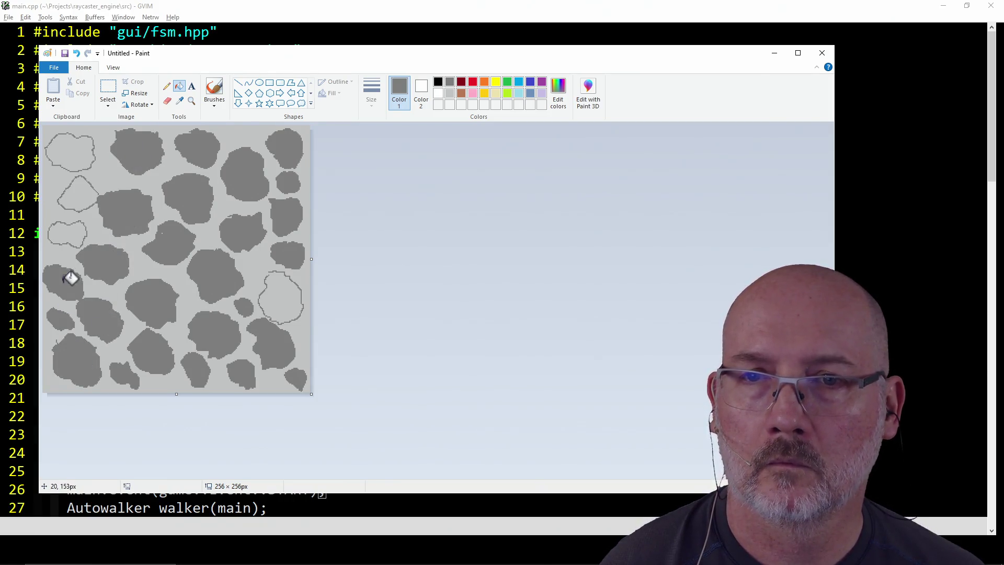
left_click(71, 233)
left_click(79, 196)
left_click(78, 152)
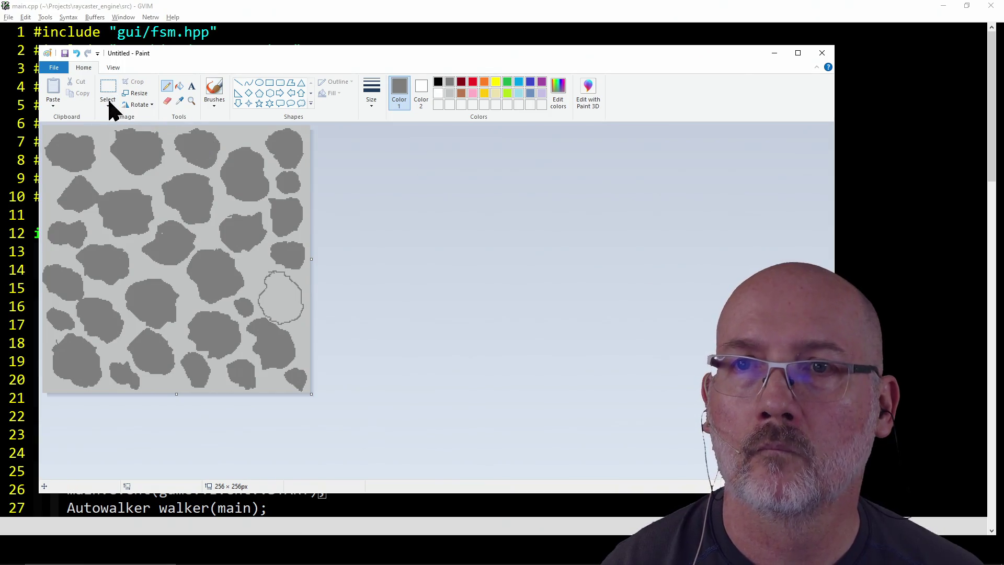
left_click(179, 86)
left_click(281, 295)
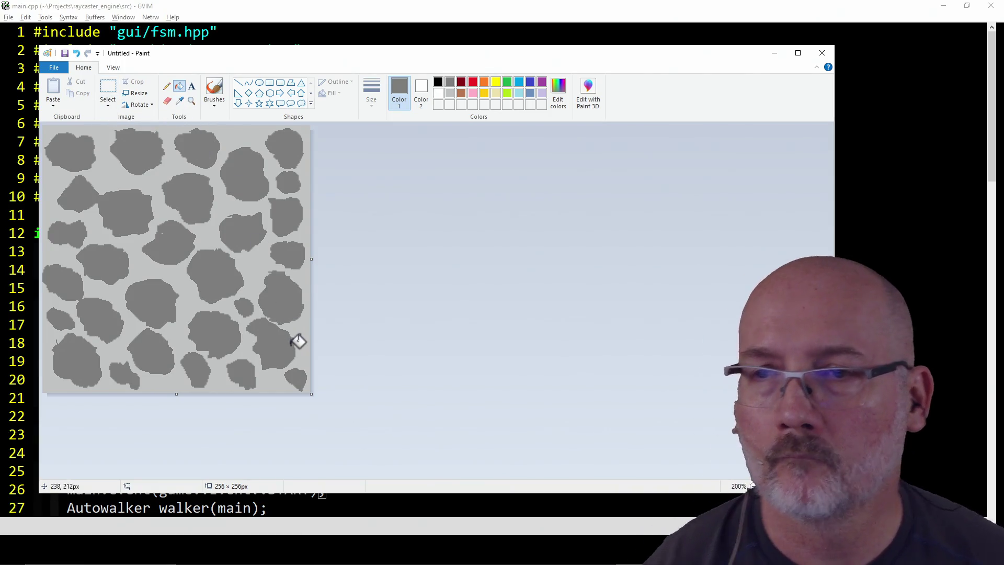
Switch to a black Pencil, undoing two misplaced test strokes
left_click(438, 83)
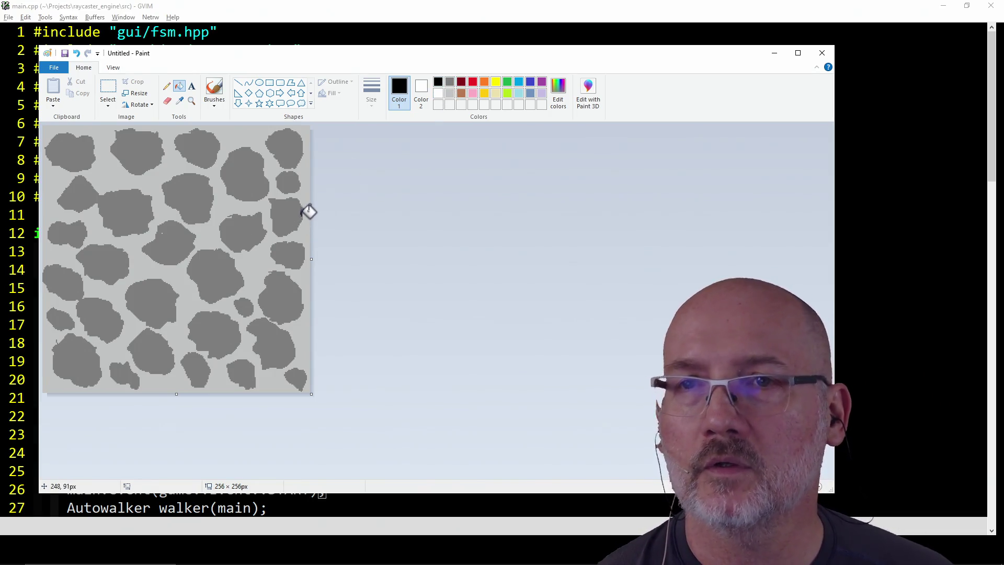
left_click(167, 86)
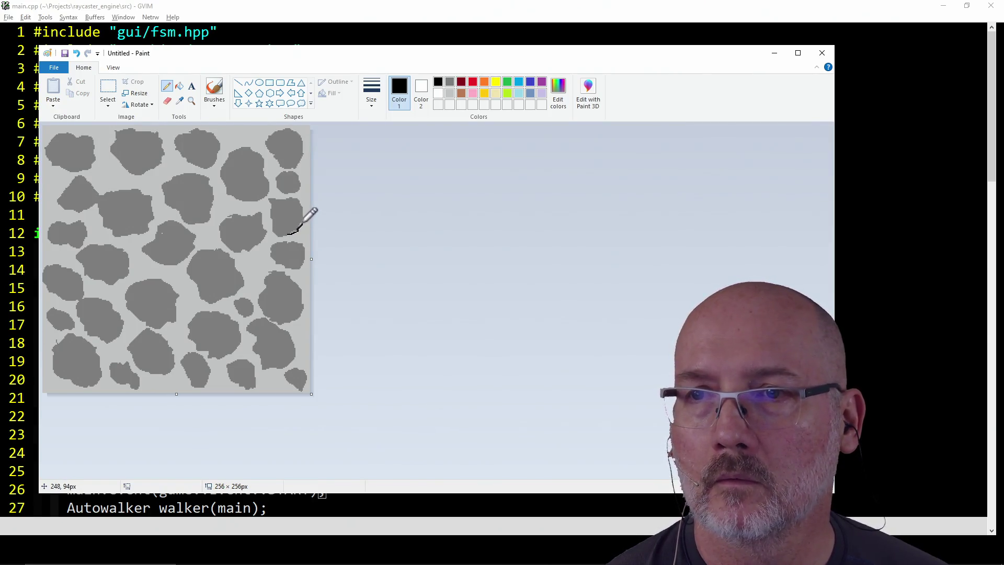
key("ctrl+z")
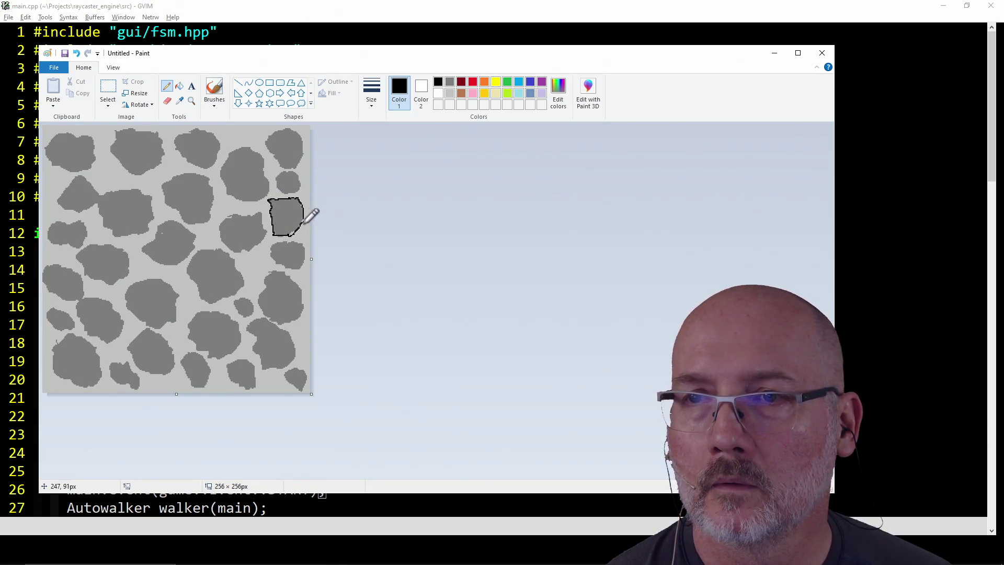
key("ctrl+z")
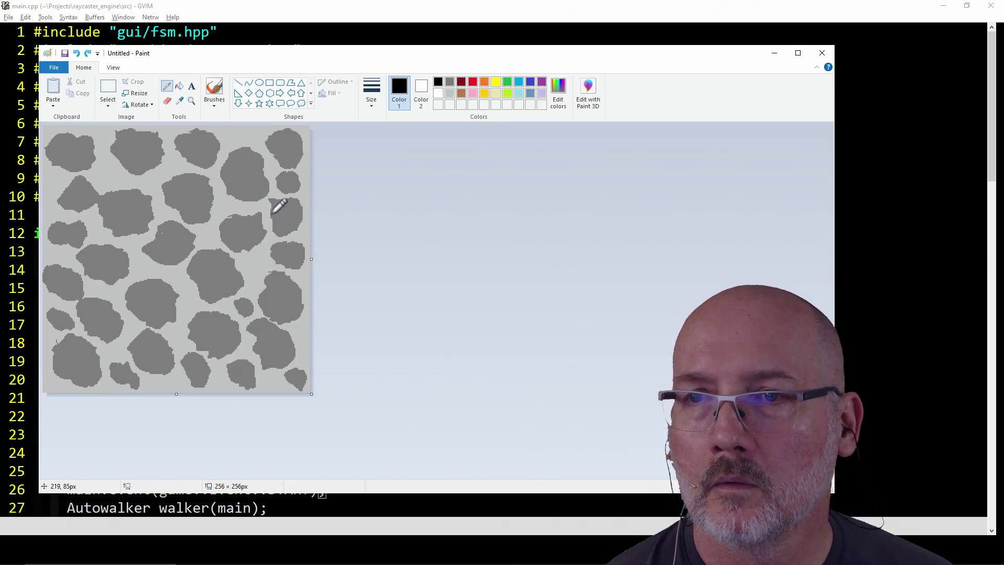
Trace black shadow edges along the right-column stones
left_click_drag(300, 227, 302, 220)
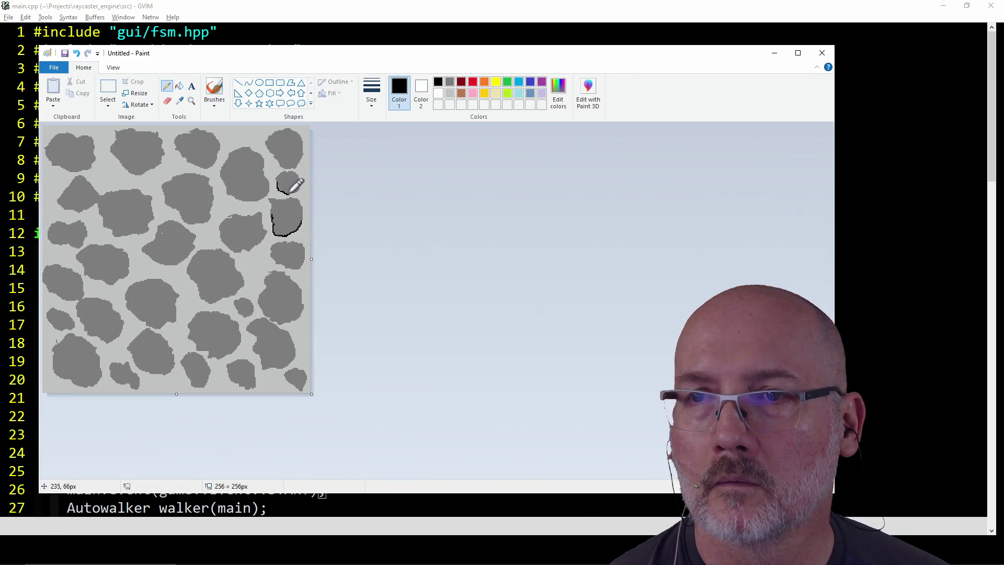
mouse_move(272, 153)
left_mouse_down()
mouse_move(299, 166)
mouse_move(249, 202)
mouse_move(265, 232)
left_mouse_up()
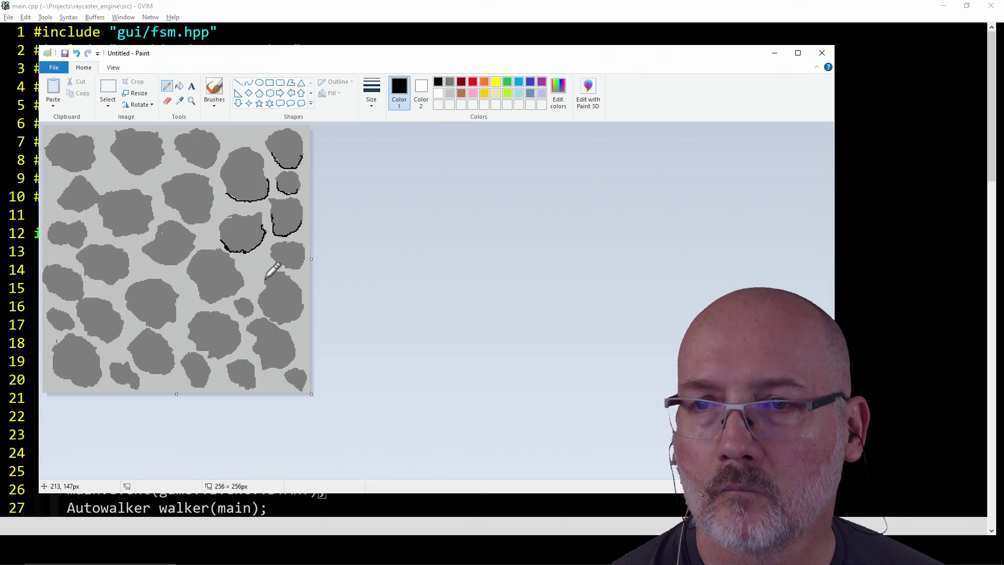
key("ctrl+z")
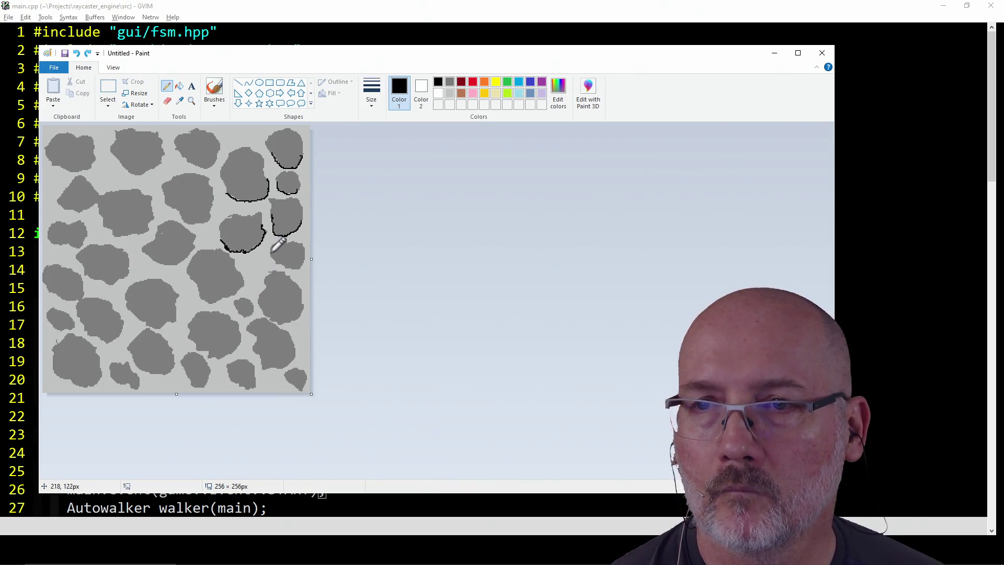
mouse_move(288, 268)
left_mouse_down()
mouse_move(299, 271)
mouse_move(259, 305)
mouse_move(281, 325)
left_mouse_up()
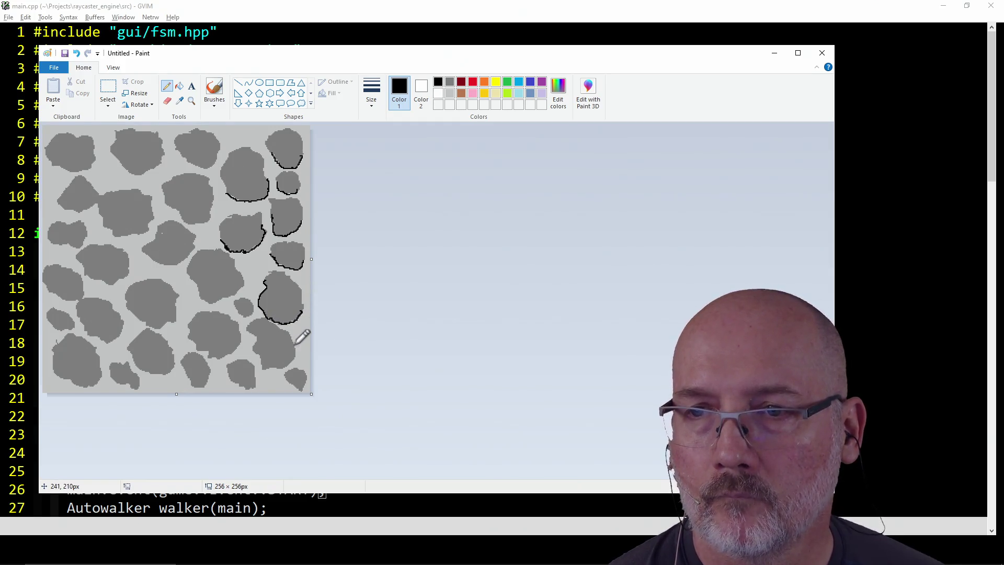
Add black edges to the bottom-right stone, its neighbour and the small corner stone
left_click_drag(266, 367, 254, 352)
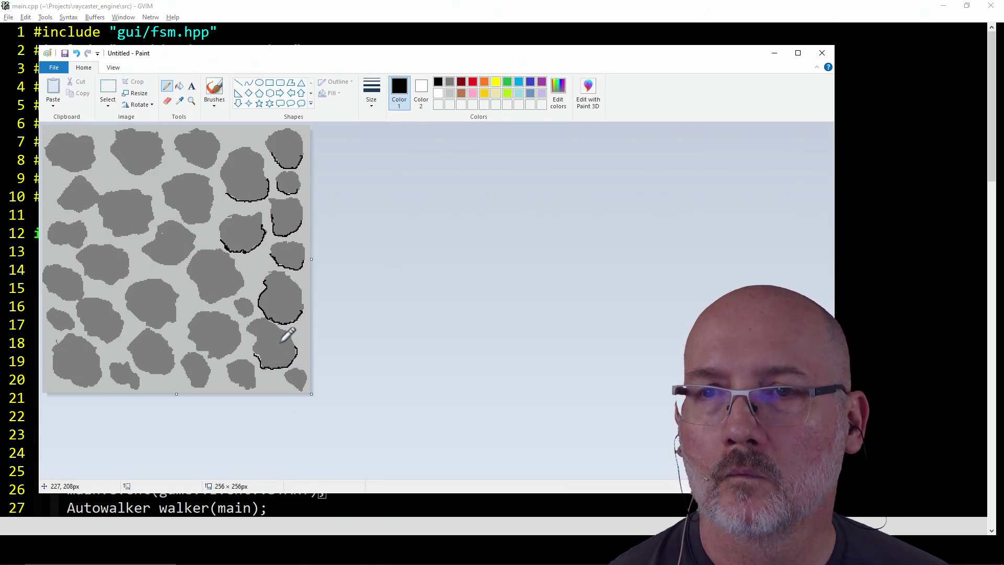
key("ctrl+z")
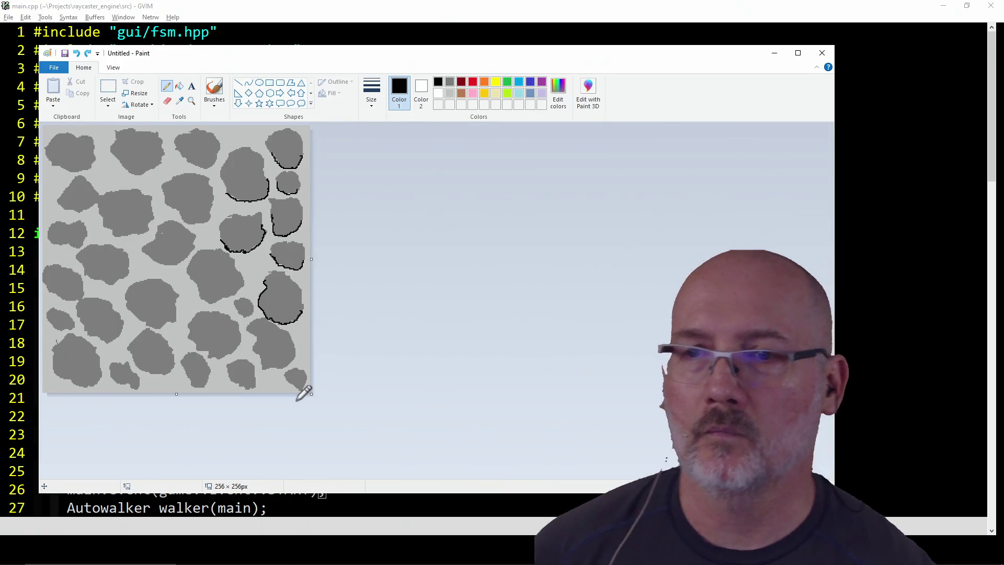
left_click_drag(293, 339, 296, 357)
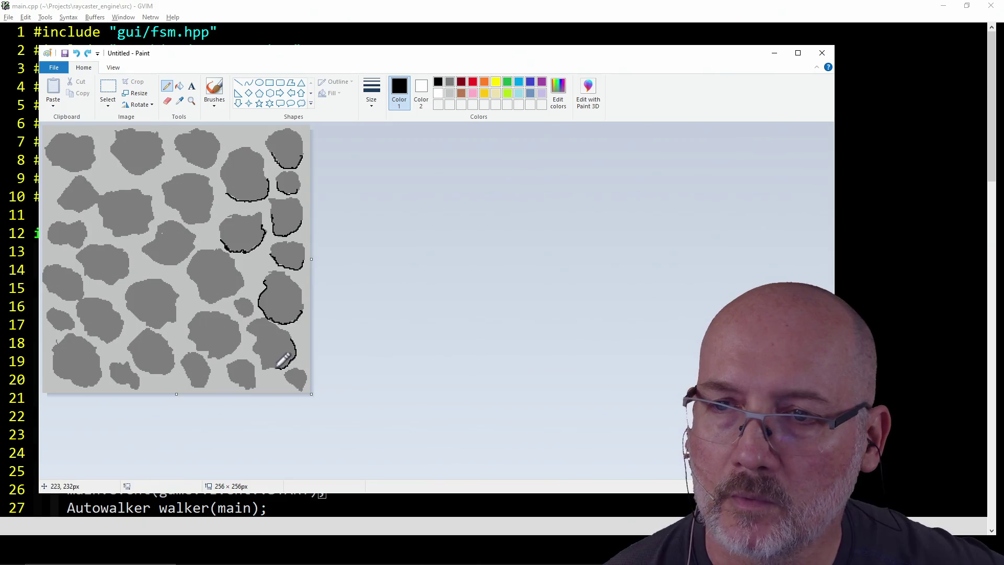
mouse_move(261, 359)
left_mouse_down()
mouse_move(255, 381)
mouse_move(245, 360)
left_mouse_up()
mouse_move(307, 369)
left_mouse_down()
mouse_move(286, 375)
mouse_move(294, 386)
left_mouse_up()
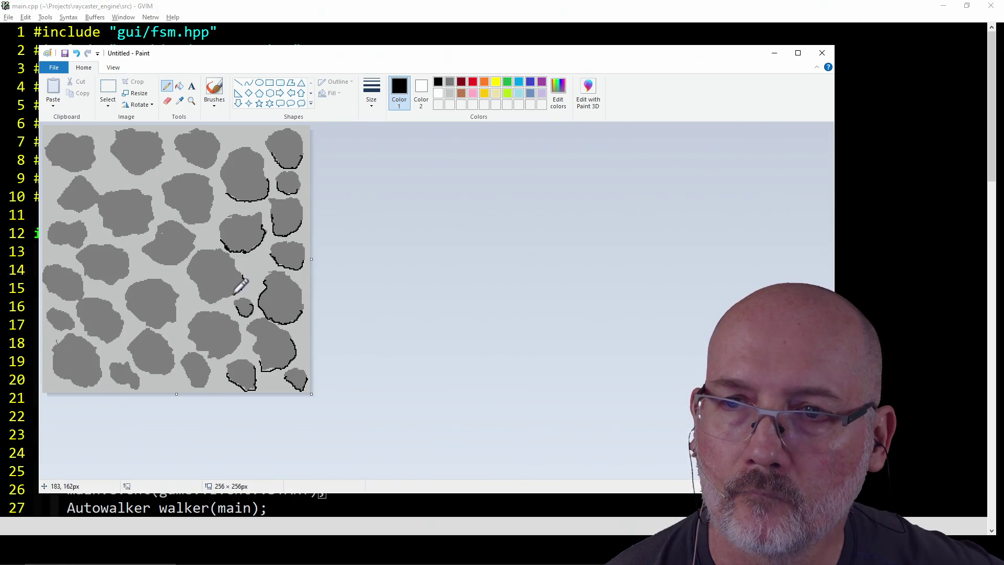
Trace black lower-left shadow edges on the middle and bottom-row stones
left_click_drag(207, 299, 195, 286)
mouse_move(238, 324)
left_mouse_down()
mouse_move(241, 341)
mouse_move(203, 353)
mouse_move(194, 345)
mouse_move(211, 366)
mouse_move(207, 383)
mouse_move(191, 385)
mouse_move(171, 351)
mouse_move(173, 366)
mouse_move(155, 373)
mouse_move(135, 341)
mouse_move(140, 381)
mouse_move(111, 362)
mouse_move(78, 387)
mouse_move(53, 366)
left_mouse_up()
mouse_move(82, 318)
left_mouse_down()
mouse_move(107, 341)
mouse_move(115, 311)
mouse_move(155, 329)
left_mouse_up()
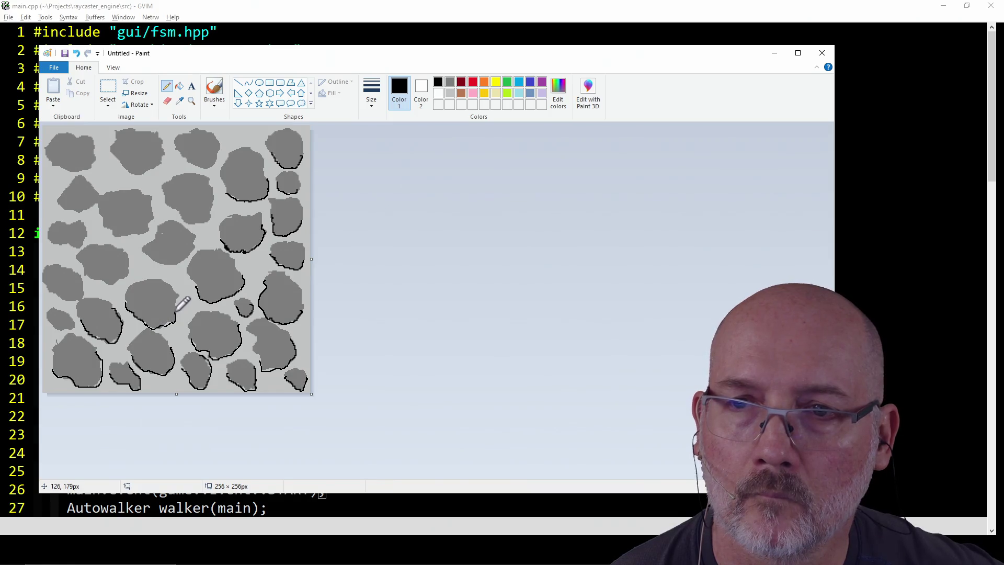
mouse_move(146, 248)
left_mouse_down()
mouse_move(171, 264)
mouse_move(186, 257)
left_mouse_up()
left_click_drag(175, 209, 199, 225)
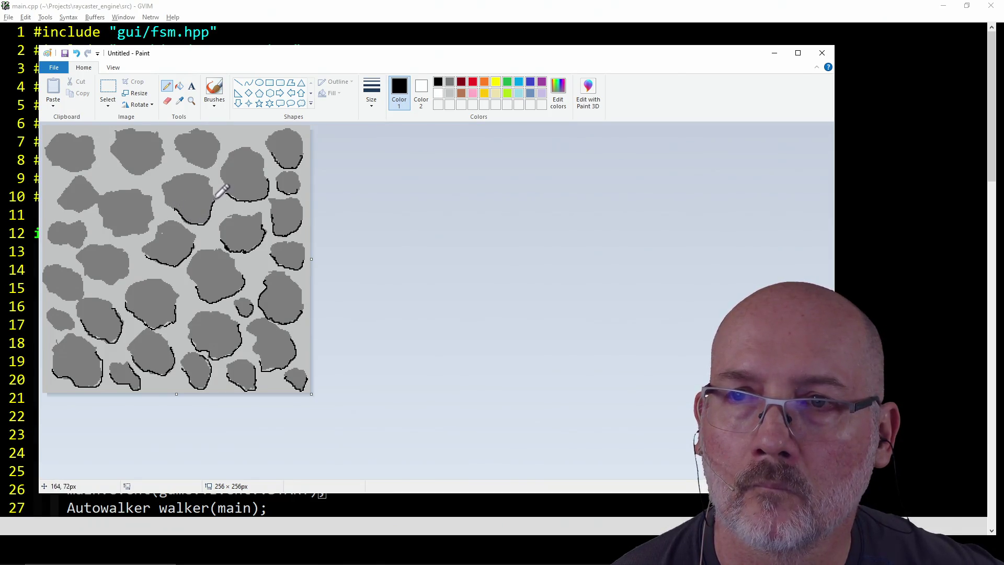
left_click_drag(175, 148, 207, 167)
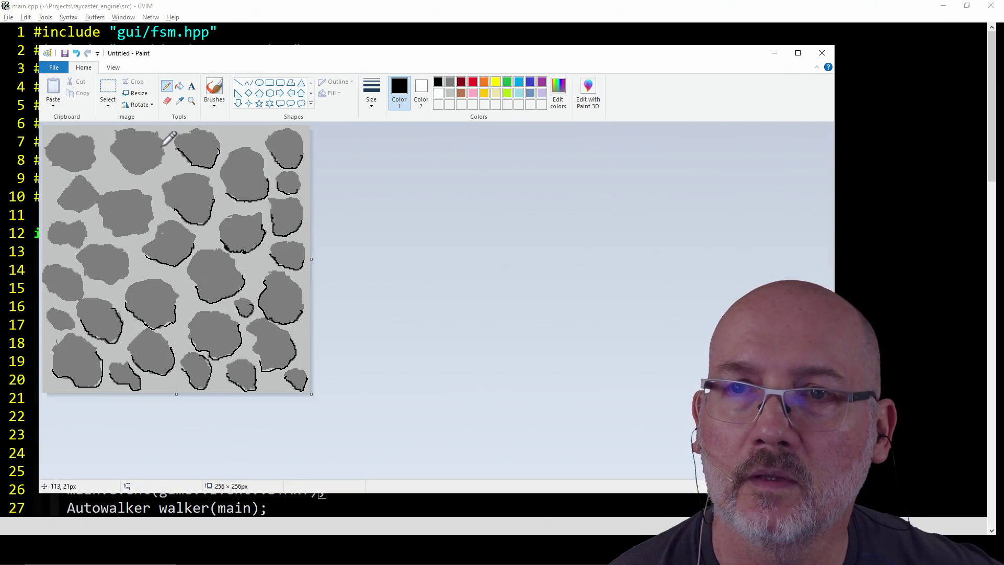
Trace black shadow edges on the top-row and left-column stones, then start saving
mouse_move(114, 146)
left_mouse_down()
mouse_move(151, 224)
mouse_move(120, 236)
mouse_move(101, 202)
left_mouse_up()
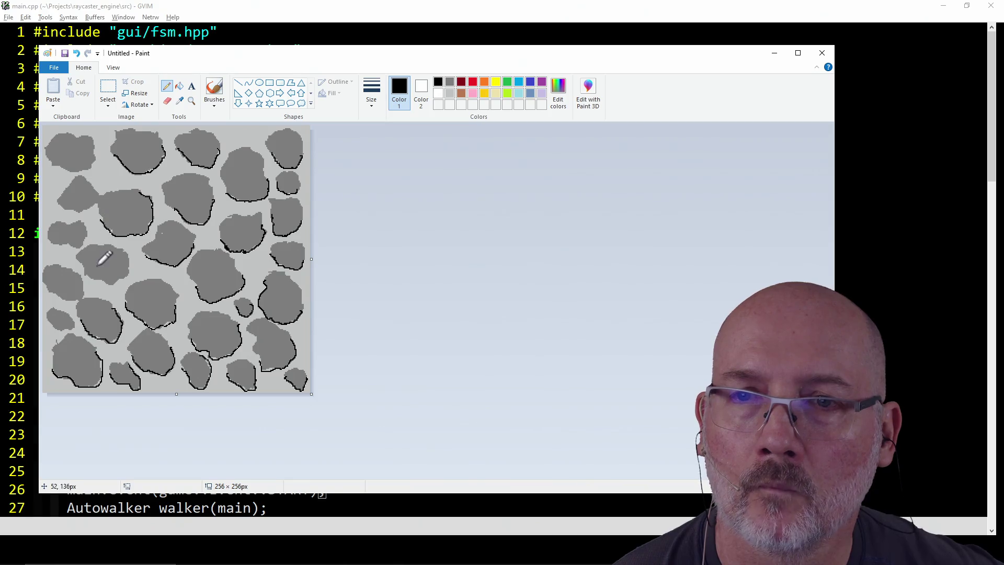
left_click_drag(79, 259, 88, 278)
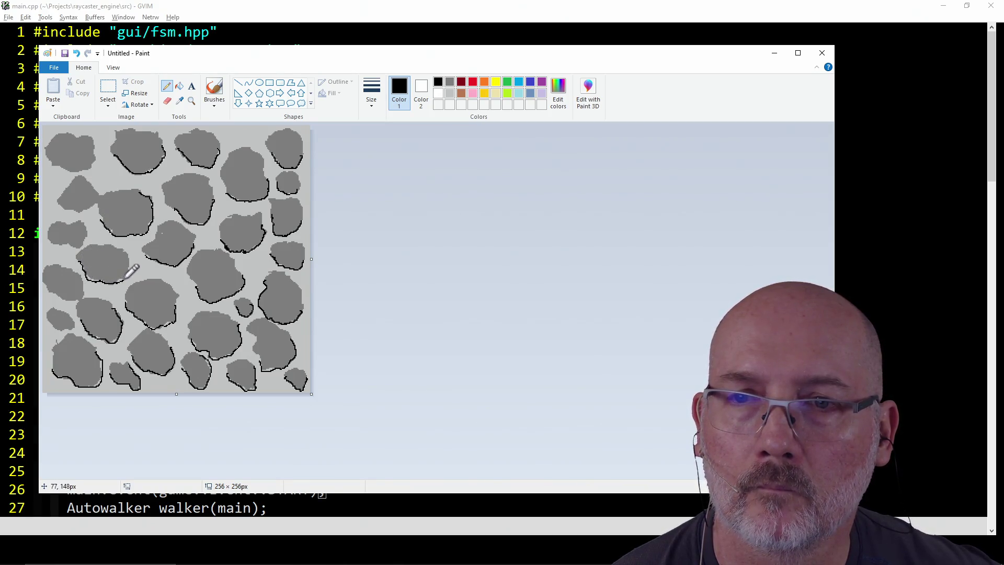
mouse_move(75, 297)
left_mouse_down()
mouse_move(55, 299)
mouse_move(70, 329)
mouse_move(50, 325)
mouse_move(48, 313)
left_mouse_up()
mouse_move(63, 220)
left_mouse_down()
mouse_move(48, 233)
mouse_move(78, 245)
left_mouse_up()
left_click_drag(56, 203, 80, 210)
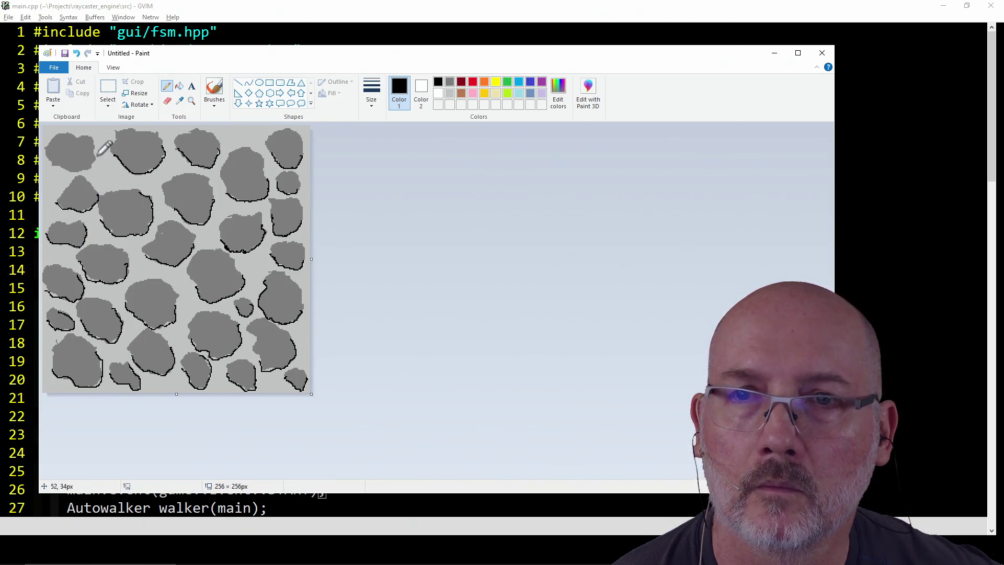
mouse_move(89, 167)
left_mouse_down()
mouse_move(58, 167)
mouse_move(51, 157)
left_mouse_up()
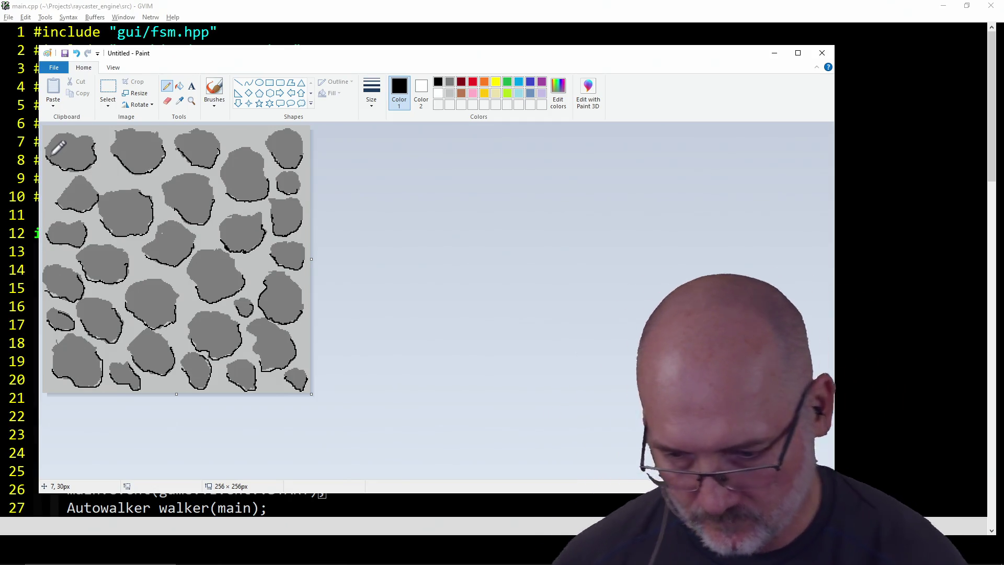
key("ctrl+s")
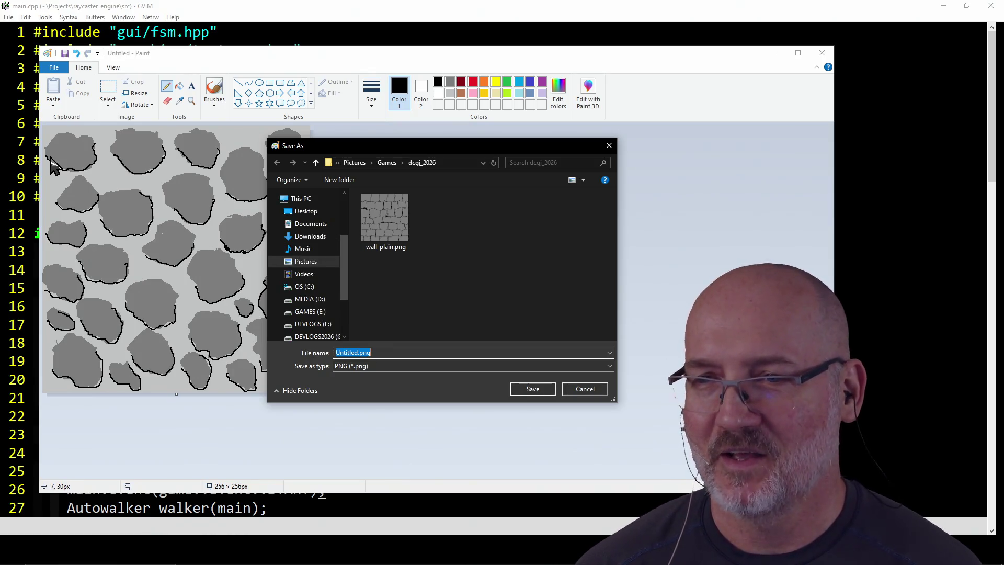
Save the cobblestone image as floor_plain.png
type("floor_plain")
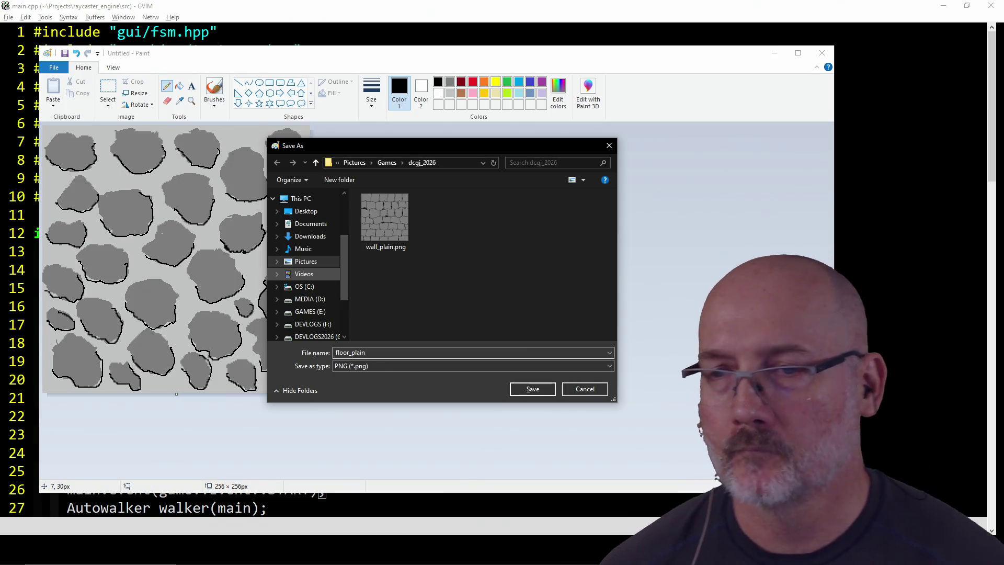
left_click(540, 389)
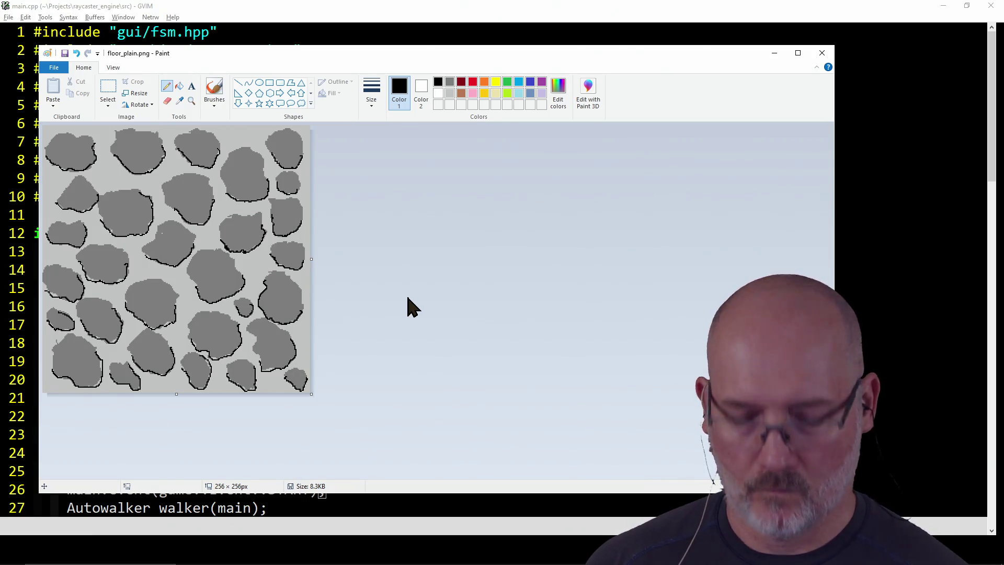
Clear the canvas and open recent wall_plain.png, discarding changes to the floor image
key("ctrl+a")
key("Delete")
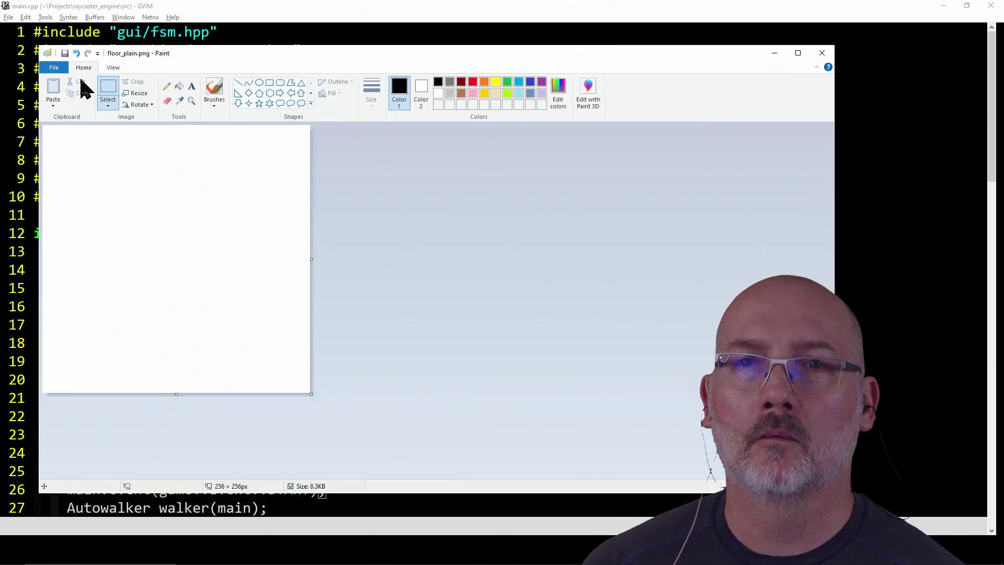
left_click(55, 68)
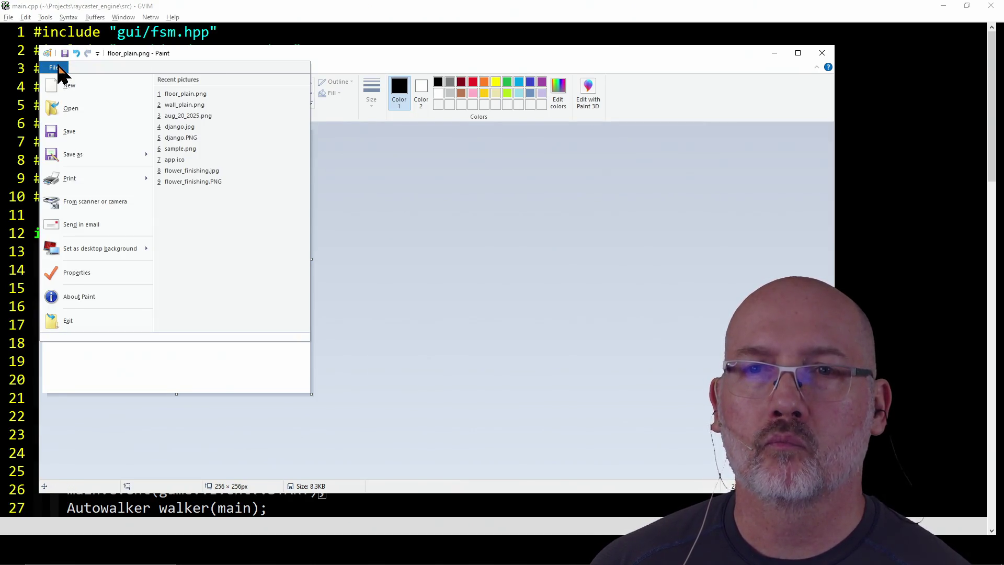
left_click(218, 107)
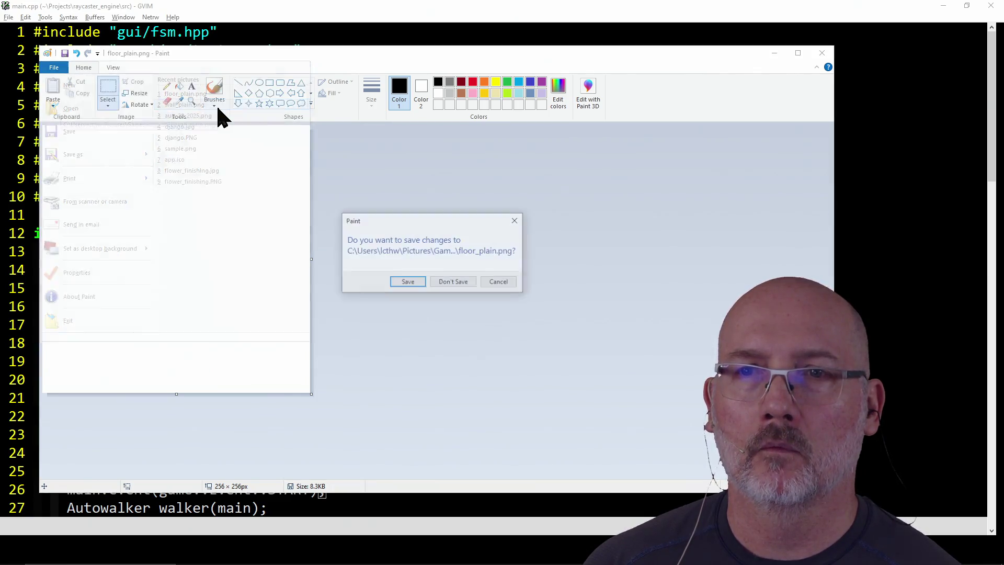
left_click(453, 285)
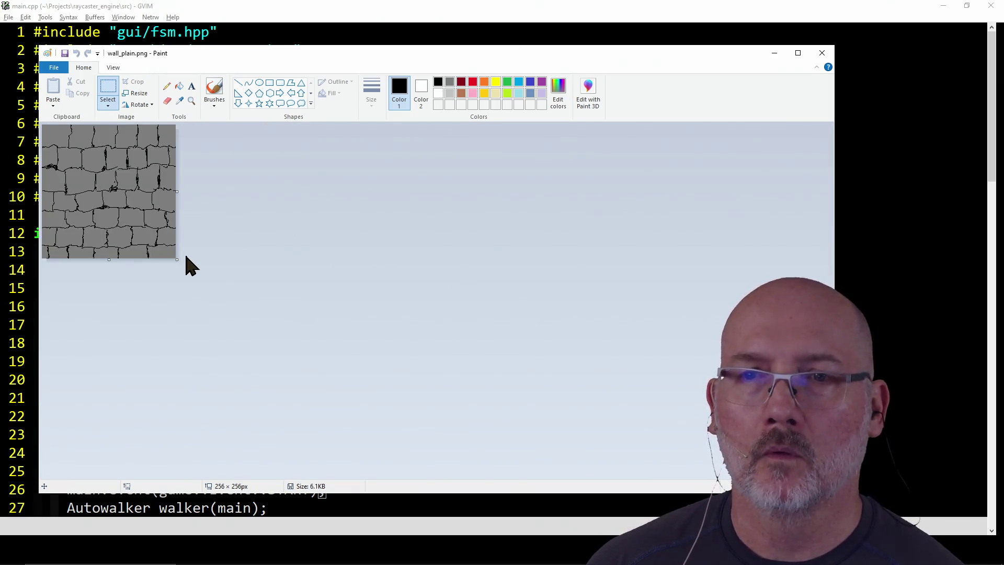
scroll(187, 256, "up", 3)
scroll(186, 256, "down", 2)
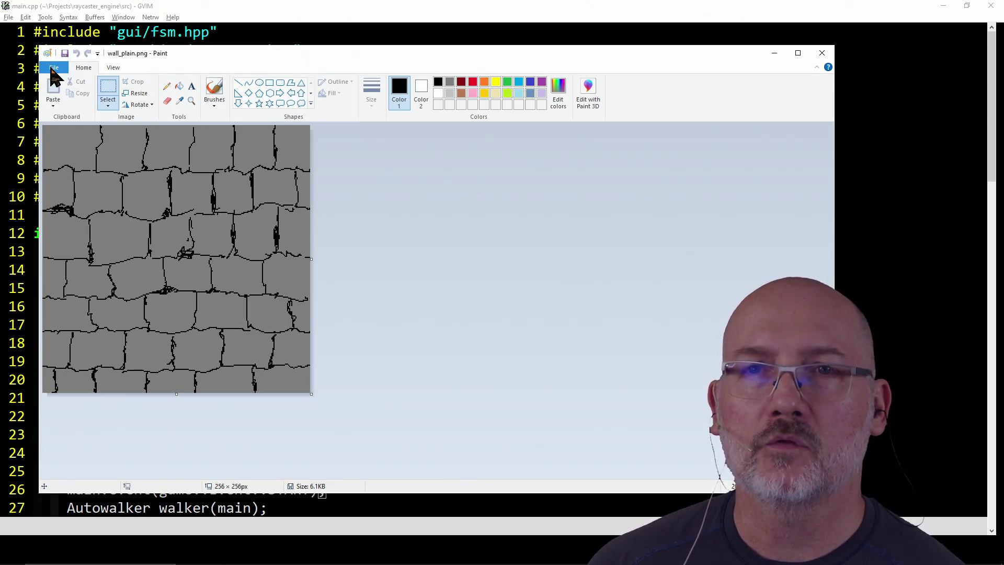
Save the brick texture as a copy named door_plain.png
left_click(54, 69)
left_click(94, 156)
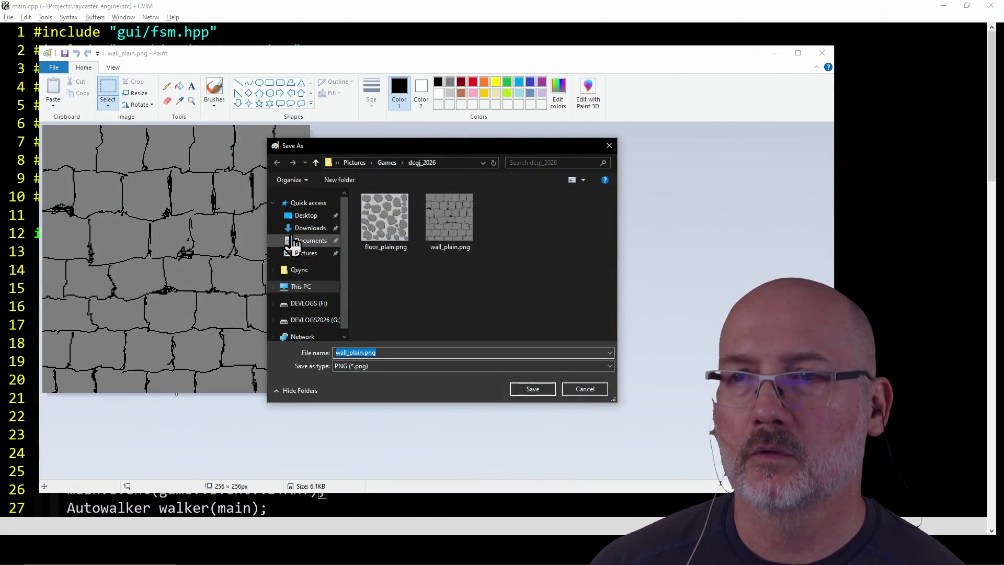
type("door_plain")
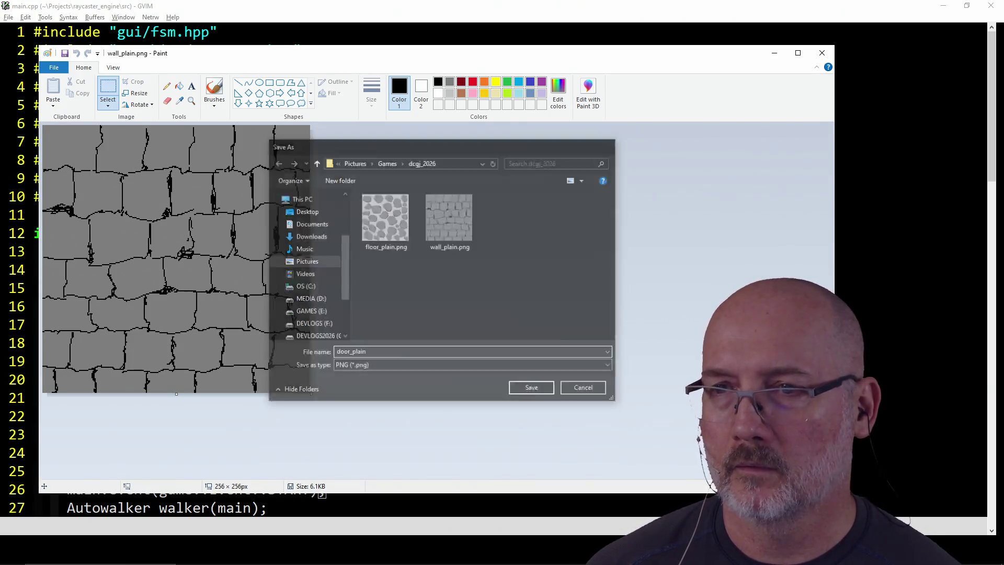
key("Return")
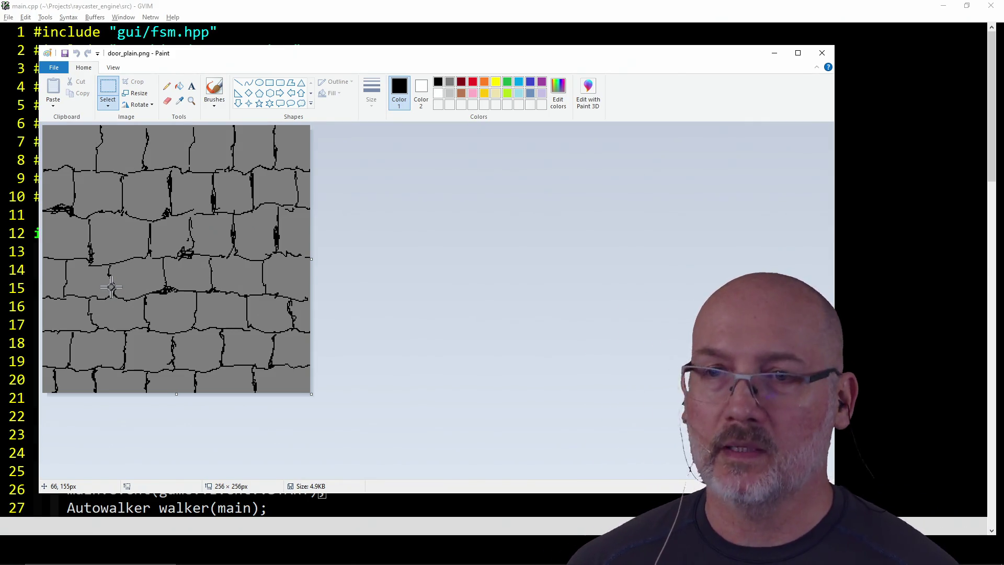
key("alt+Tab")
key("alt+Tab")
key("alt+Tab")
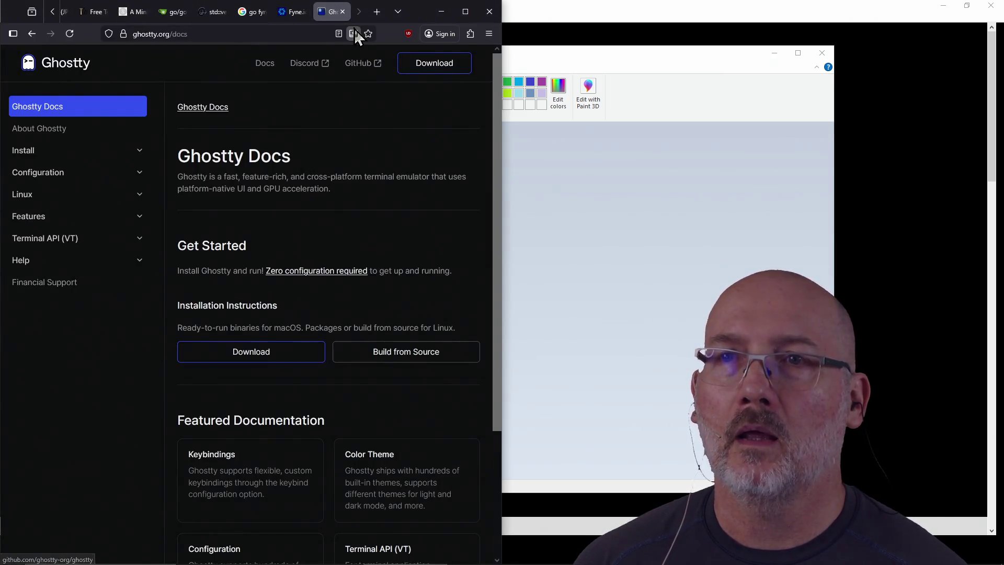
Find and switch to the Dungeon Crawler Jam 2026 tab using Firefox's tab search
left_click(225, 34)
type("%")
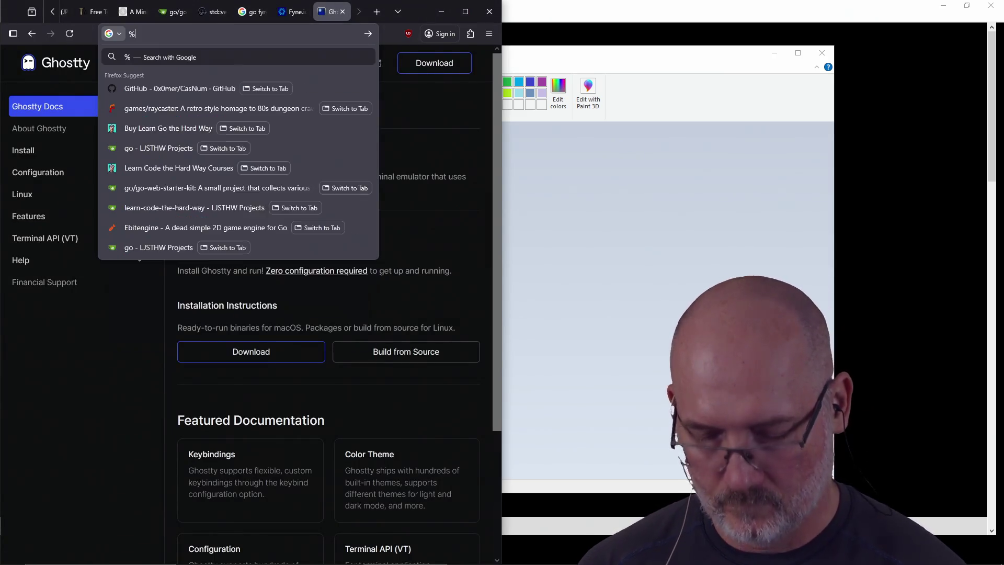
type("game")
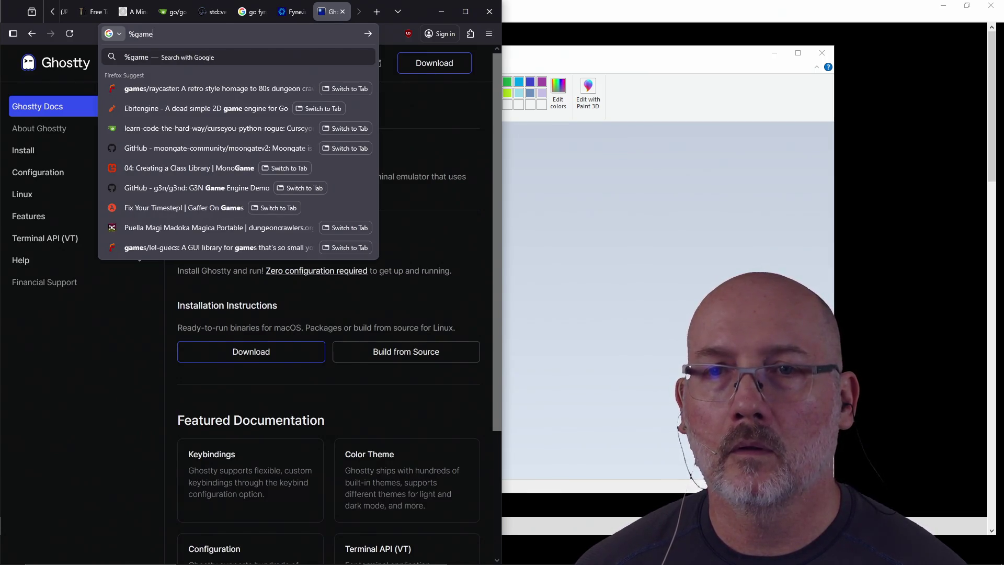
key("BackSpace")
key("BackSpace")
key("BackSpace")
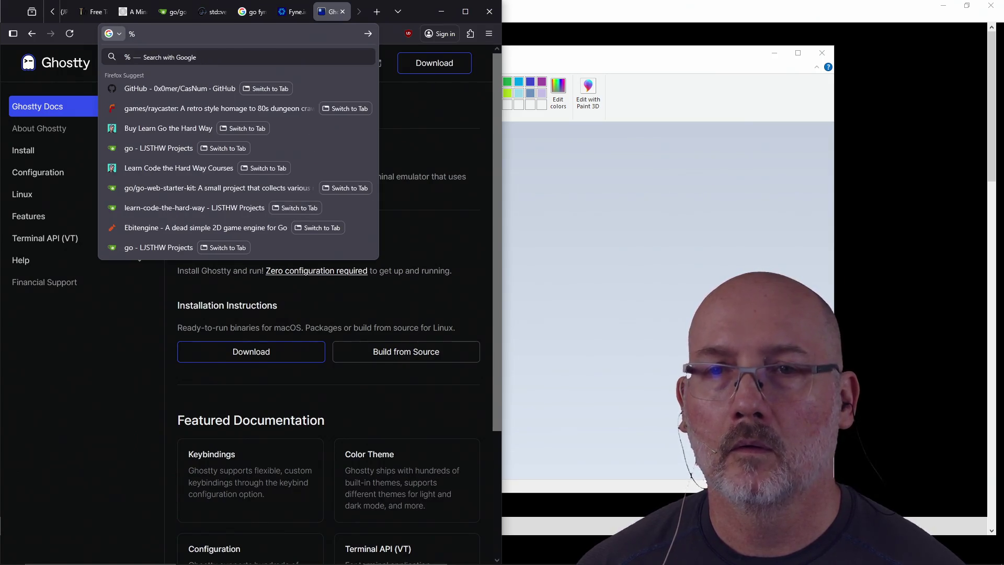
type("dung")
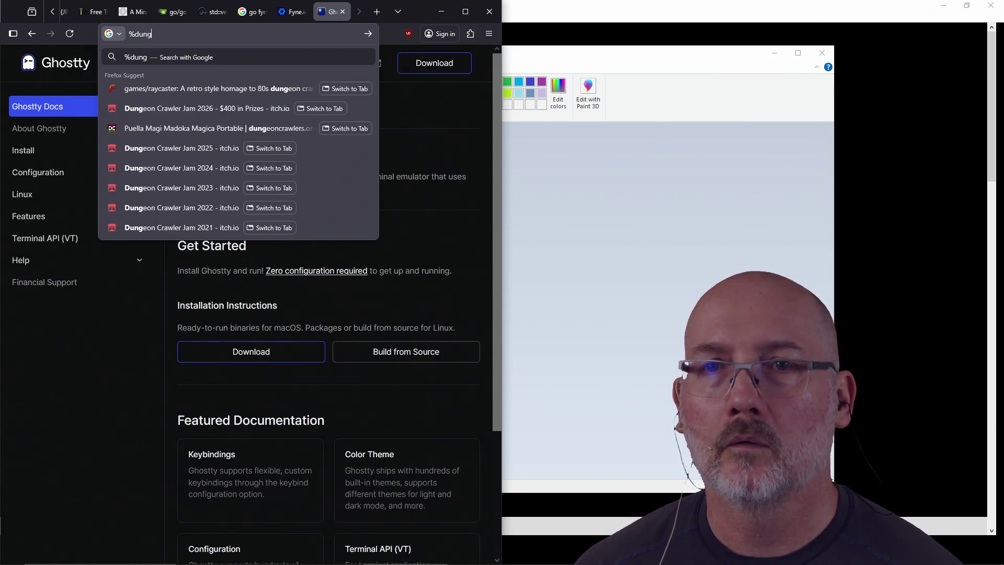
key("Down")
key("Down")
key("Return")
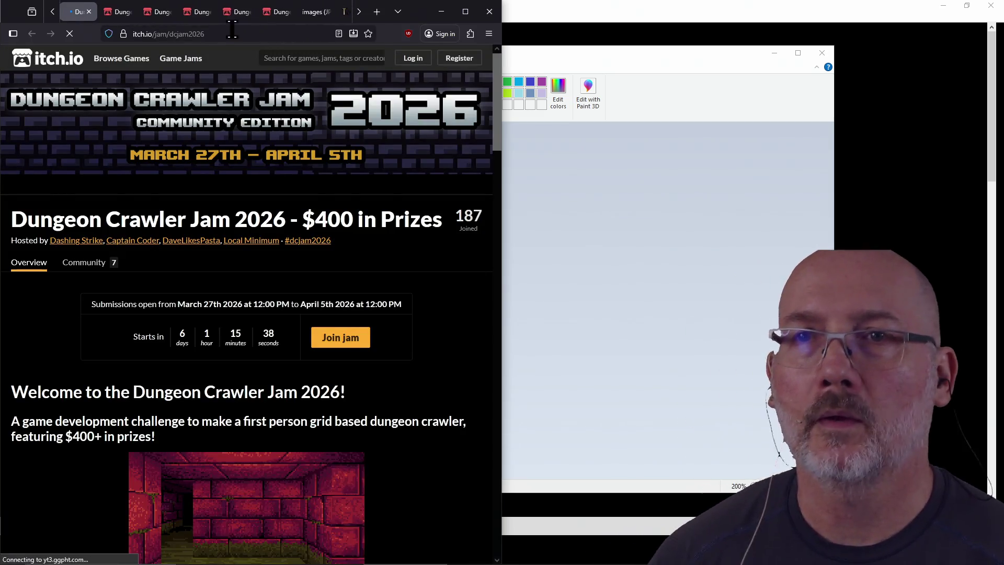
left_click(234, 33)
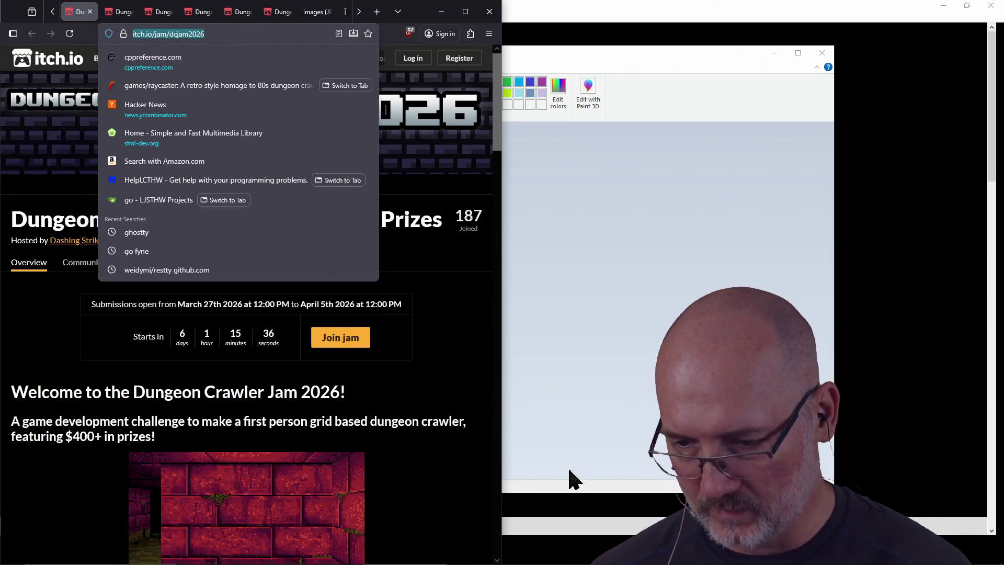
key("Escape")
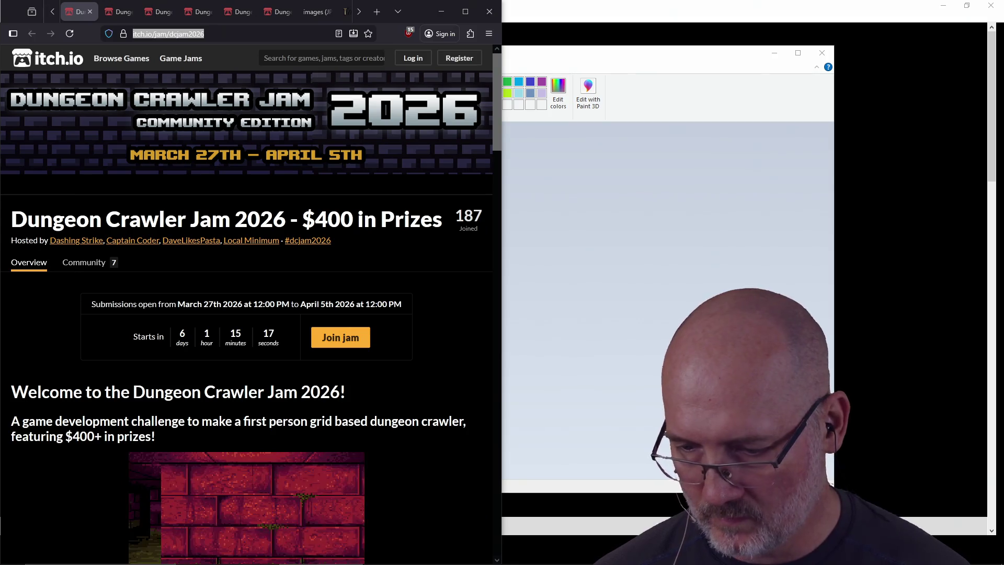
Read the jam page's rules, switching back and forth before leaving door_plain.png in front
left_click(441, 261)
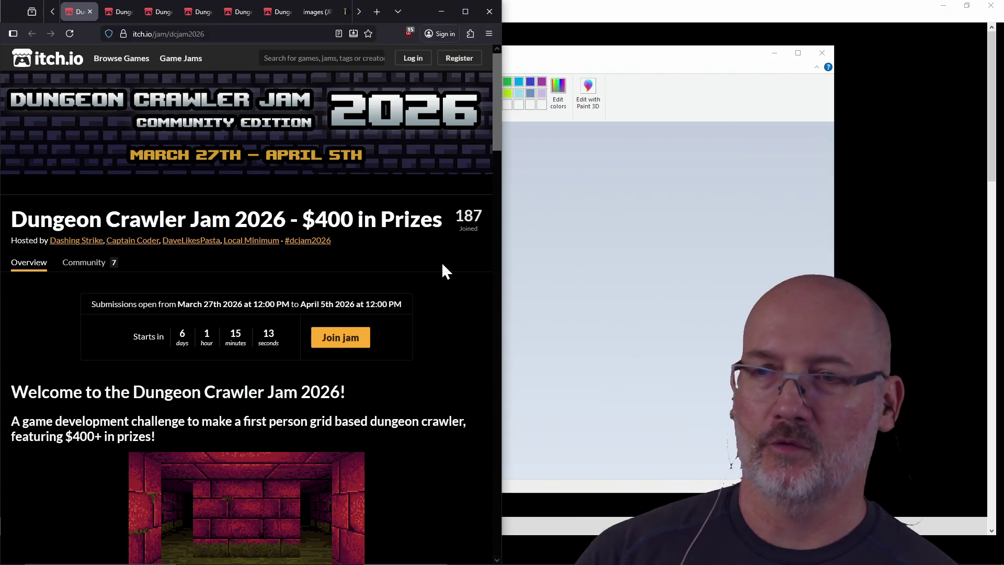
left_click(608, 60)
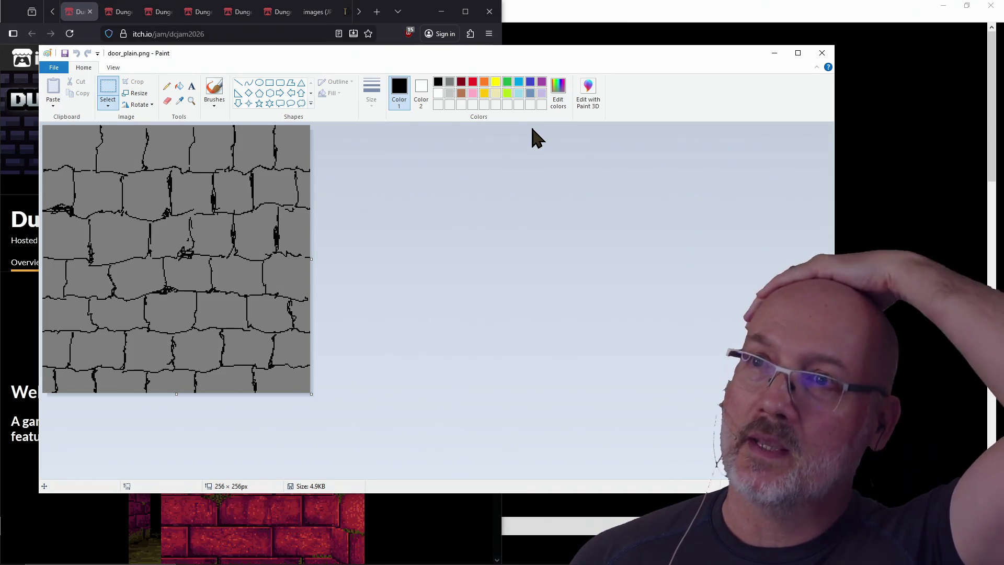
left_click(413, 11)
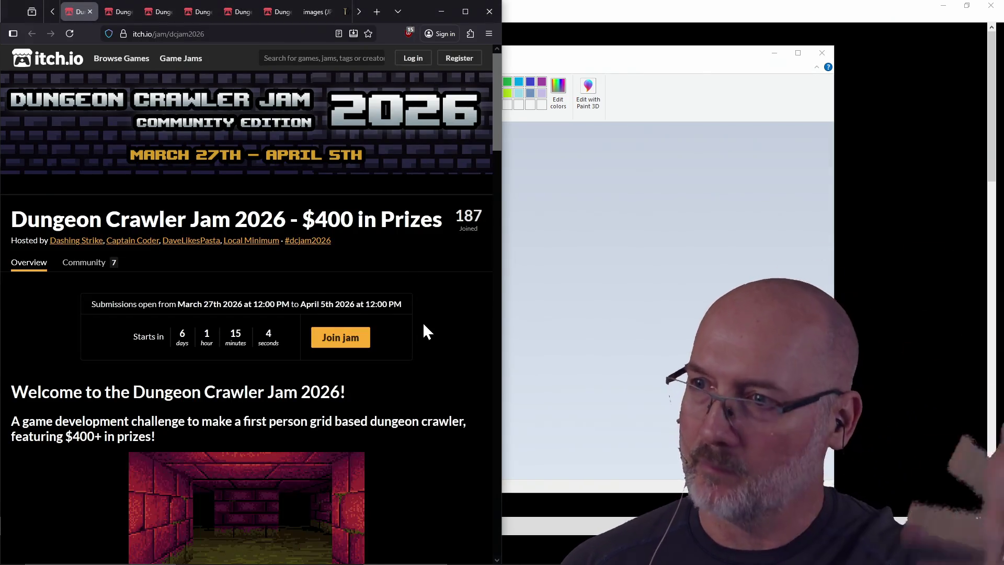
scroll(423, 321, "down", 7)
scroll(422, 321, "up", 7)
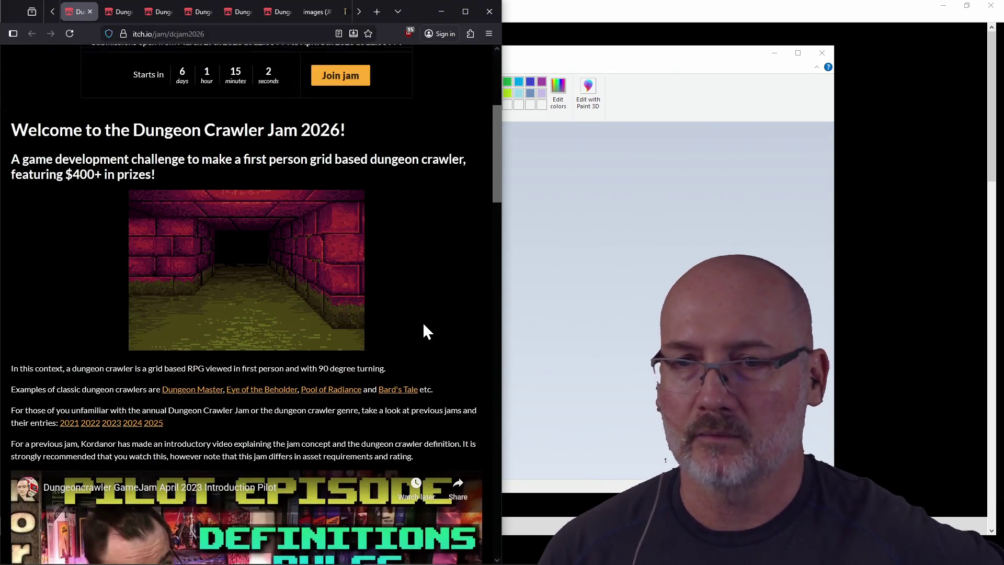
left_click(567, 57)
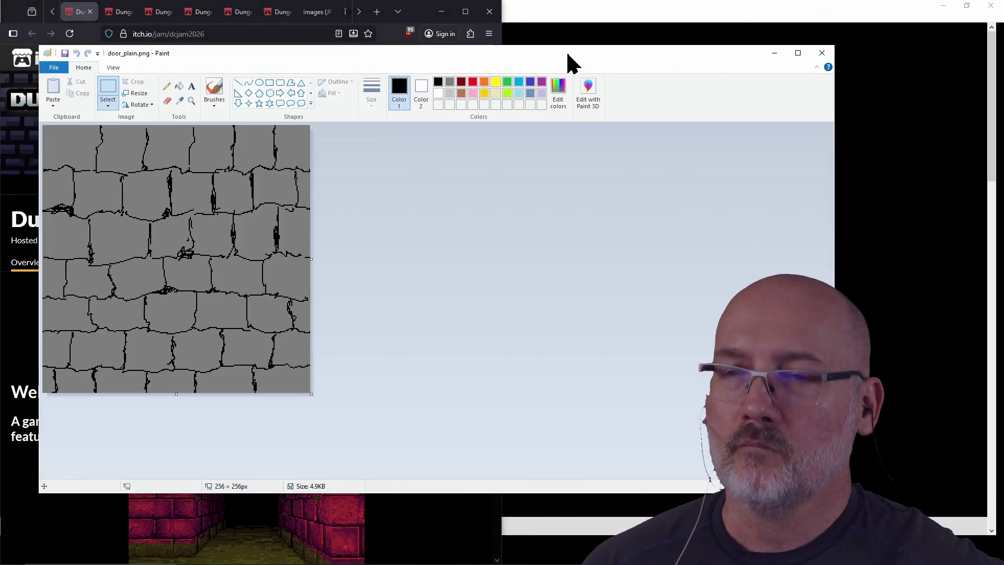
left_click(391, 521)
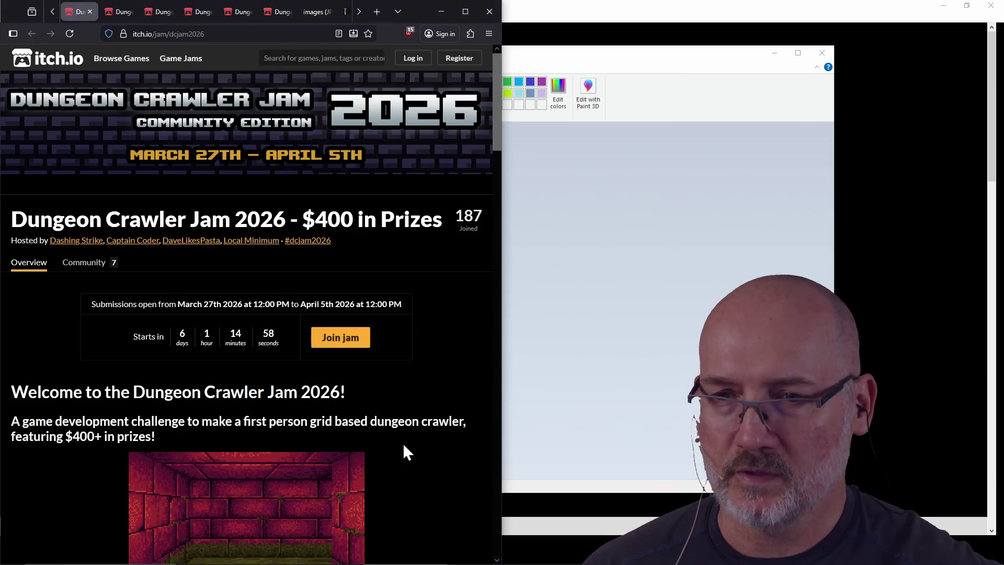
scroll(403, 442, "down", 7)
scroll(405, 453, "down", 15)
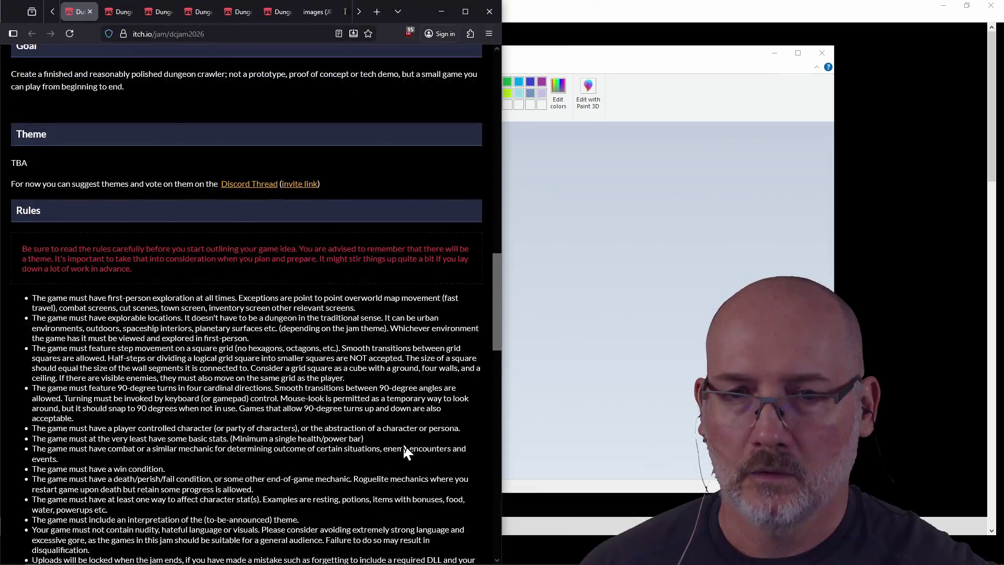
scroll(473, 278, "up", 13)
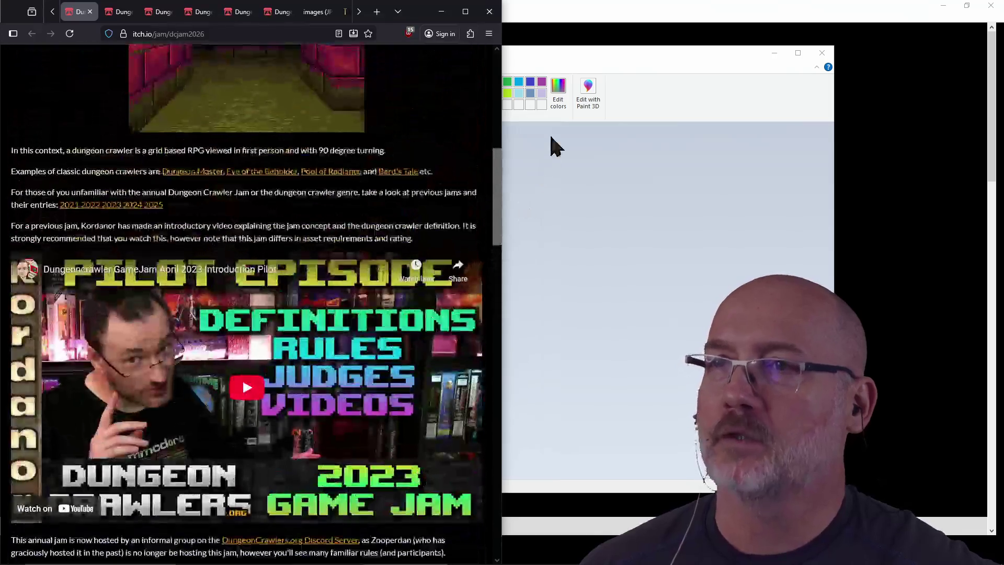
left_click(566, 62)
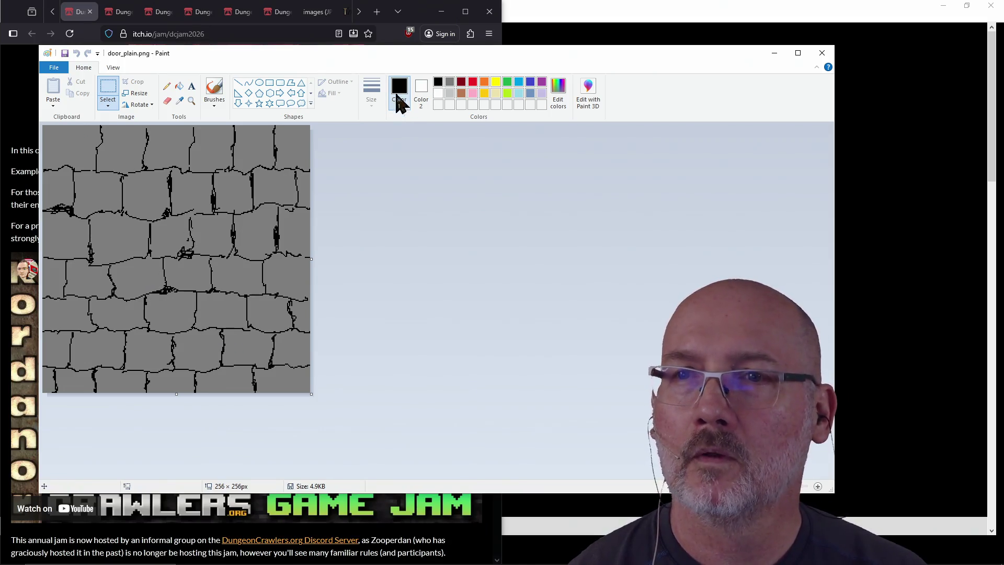
Erase an arched doorway from mid-height to the bottom edge and clear its interior to white
left_click(168, 87)
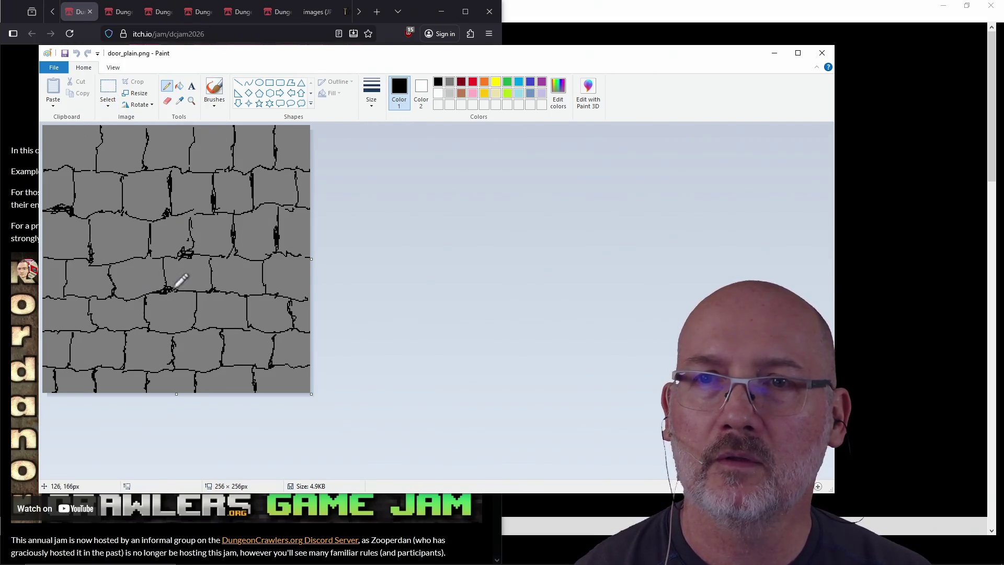
left_click(167, 101)
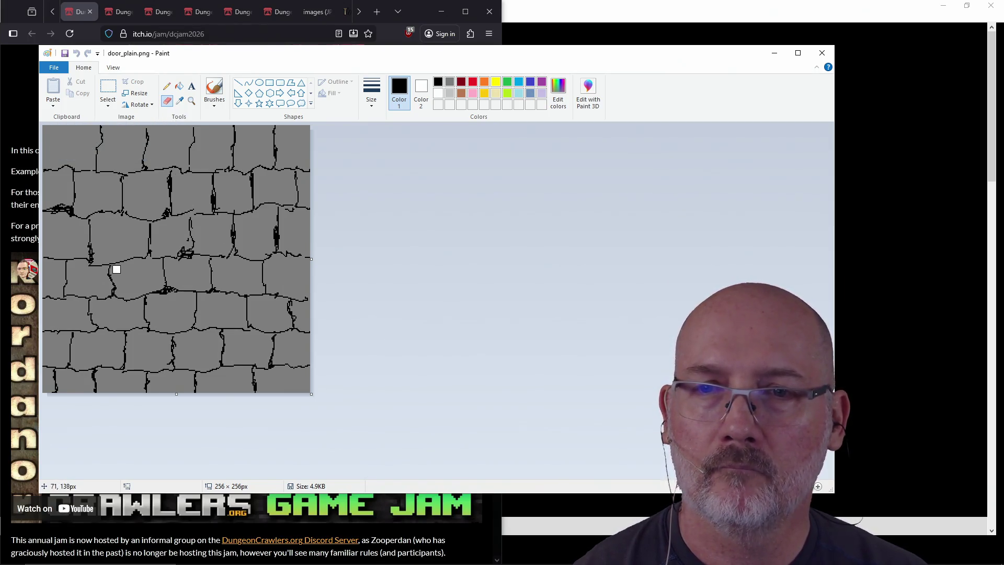
left_click_drag(109, 268, 114, 387)
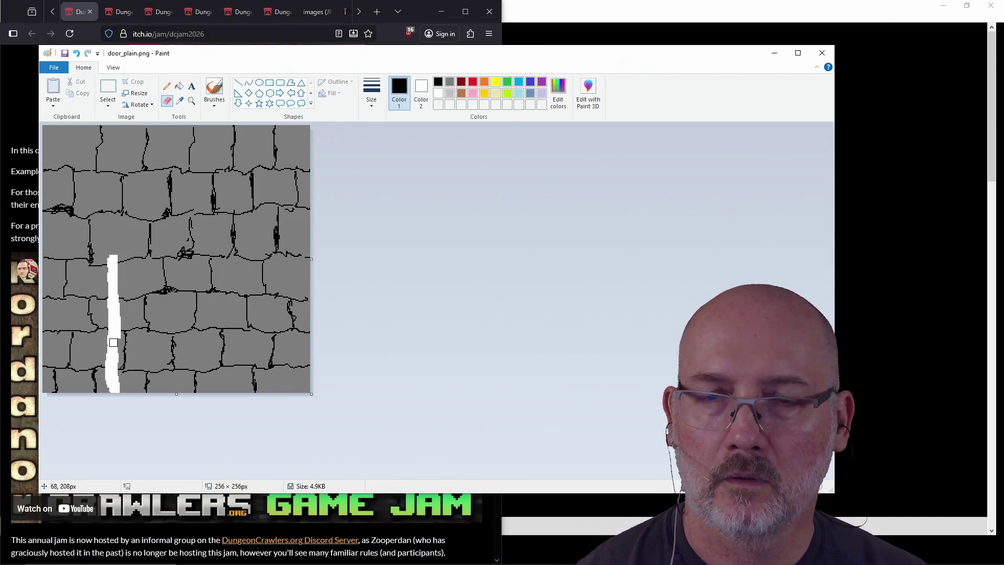
mouse_move(112, 304)
left_mouse_down()
mouse_move(116, 235)
mouse_move(140, 194)
mouse_move(212, 180)
mouse_move(253, 203)
mouse_move(262, 223)
left_mouse_up()
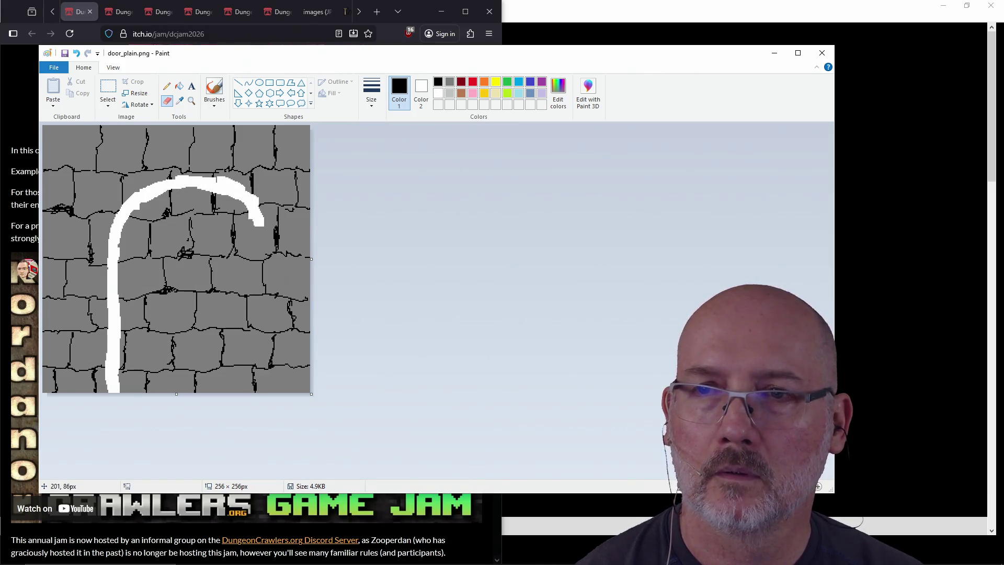
key("ctrl+z")
key("ctrl+z")
mouse_move(217, 185)
left_mouse_down()
mouse_move(241, 210)
mouse_move(253, 285)
mouse_move(251, 391)
mouse_move(238, 196)
mouse_move(254, 300)
left_mouse_up()
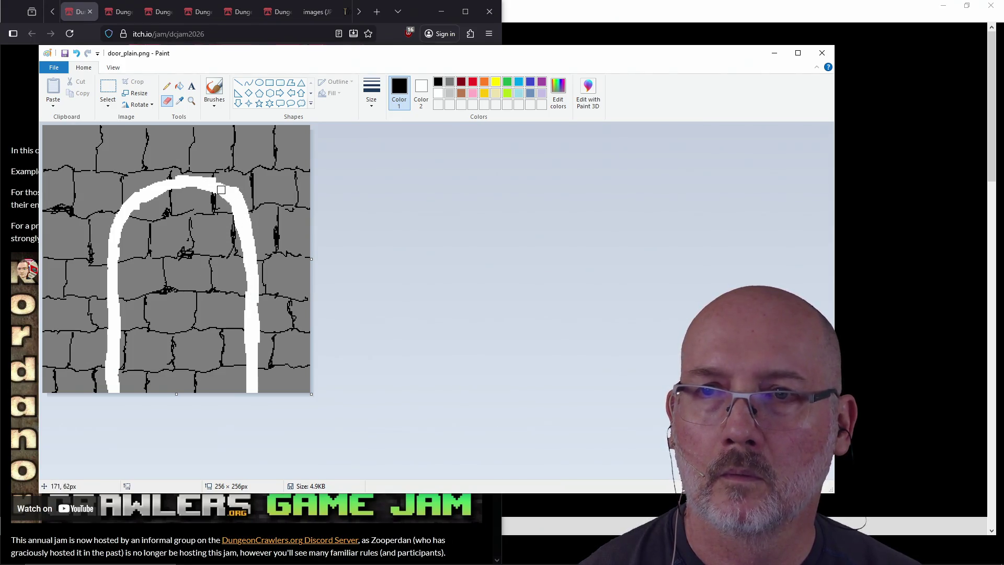
mouse_move(219, 187)
left_mouse_down()
mouse_move(231, 195)
mouse_move(239, 277)
mouse_move(245, 266)
mouse_move(246, 375)
mouse_move(244, 350)
mouse_move(230, 366)
mouse_move(202, 308)
mouse_move(207, 318)
mouse_move(229, 298)
mouse_move(225, 218)
mouse_move(194, 190)
mouse_move(172, 192)
mouse_move(130, 217)
mouse_move(122, 293)
mouse_move(131, 397)
mouse_move(149, 397)
mouse_move(144, 385)
mouse_move(217, 387)
mouse_move(219, 319)
mouse_move(222, 334)
mouse_move(207, 205)
mouse_move(172, 193)
mouse_move(193, 205)
mouse_move(196, 285)
mouse_move(204, 249)
mouse_move(189, 240)
mouse_move(185, 280)
mouse_move(165, 212)
mouse_move(173, 278)
left_mouse_up()
mouse_move(160, 216)
left_mouse_down()
mouse_move(154, 249)
mouse_move(140, 210)
mouse_move(130, 348)
mouse_move(148, 249)
mouse_move(145, 365)
mouse_move(168, 285)
mouse_move(181, 338)
mouse_move(188, 291)
mouse_move(205, 332)
left_mouse_up()
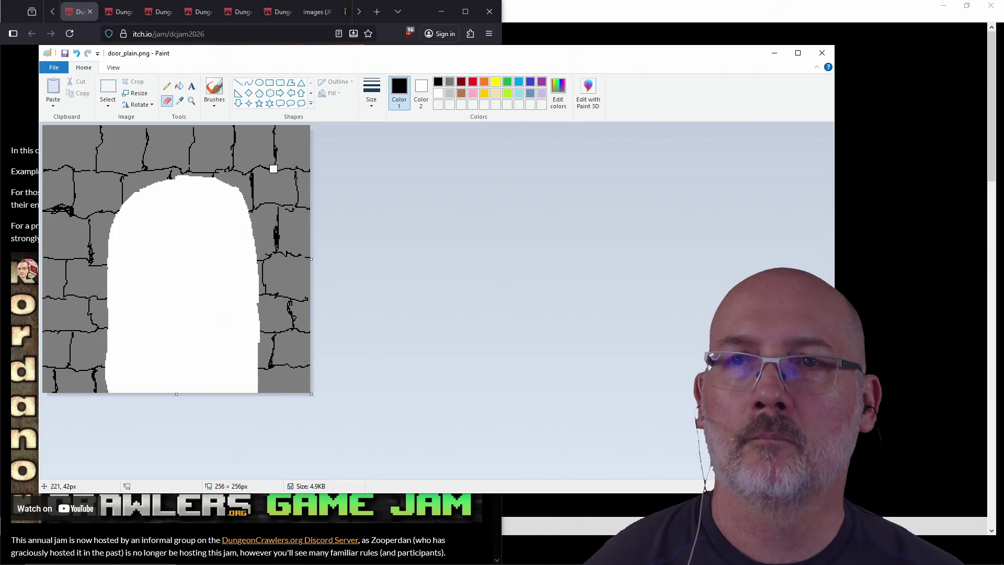
left_click(259, 83)
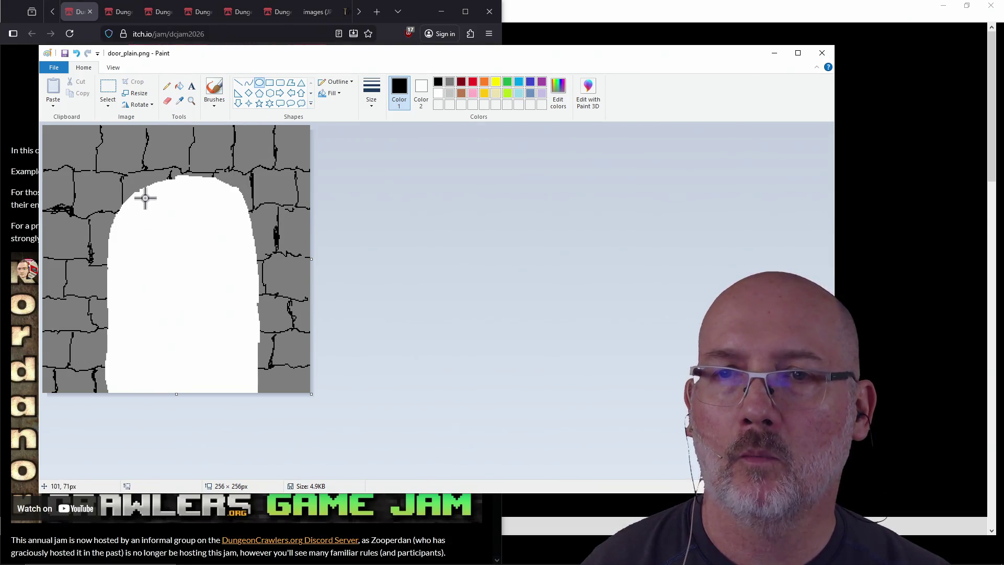
left_click_drag(152, 198, 227, 286)
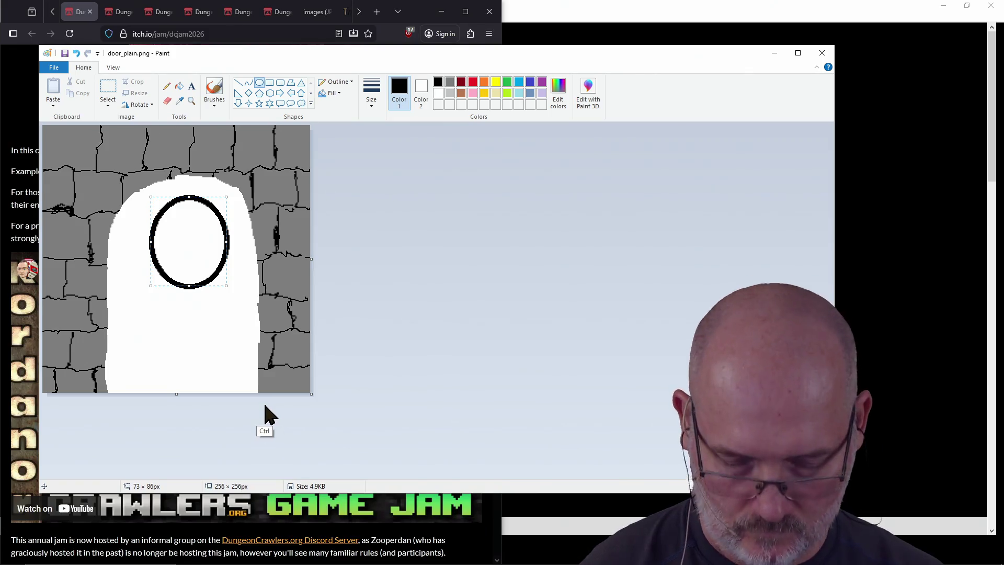
key("ctrl+z")
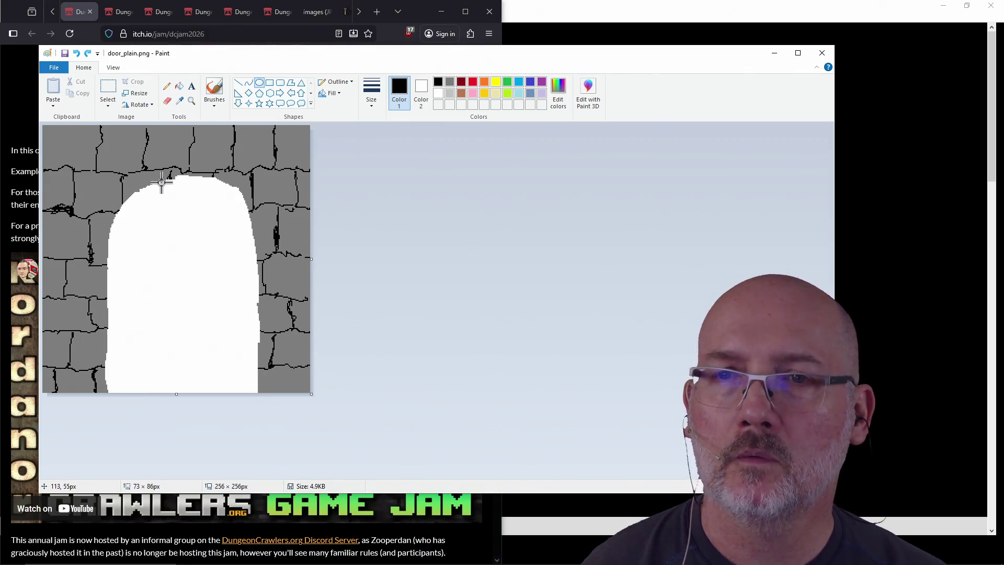
left_click_drag(174, 181, 228, 253)
key("ctrl+z")
left_click_drag(166, 176, 225, 265)
key("ctrl+z")
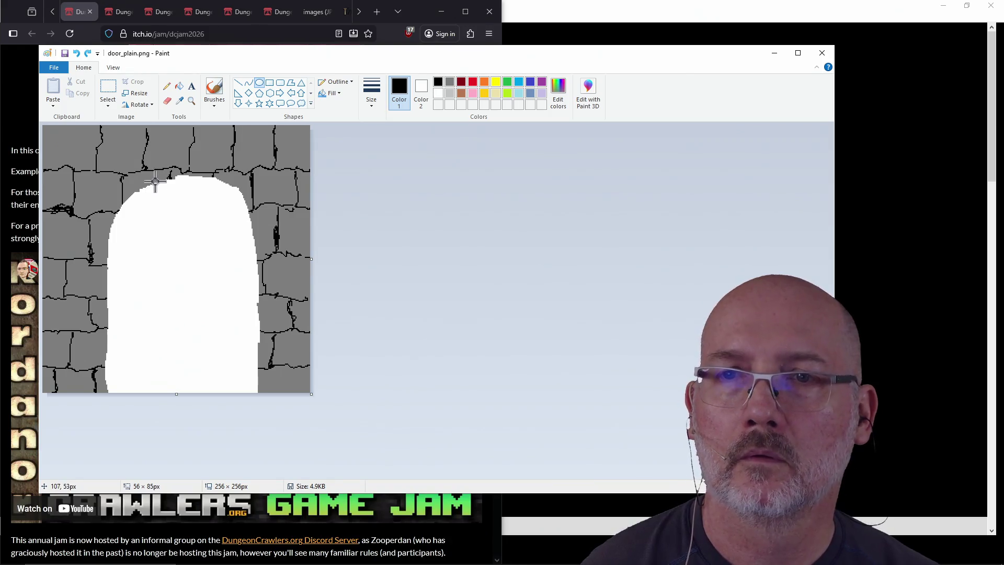
mouse_move(128, 154)
left_mouse_down()
mouse_move(248, 278)
mouse_move(244, 283)
mouse_move(276, 295)
left_mouse_up()
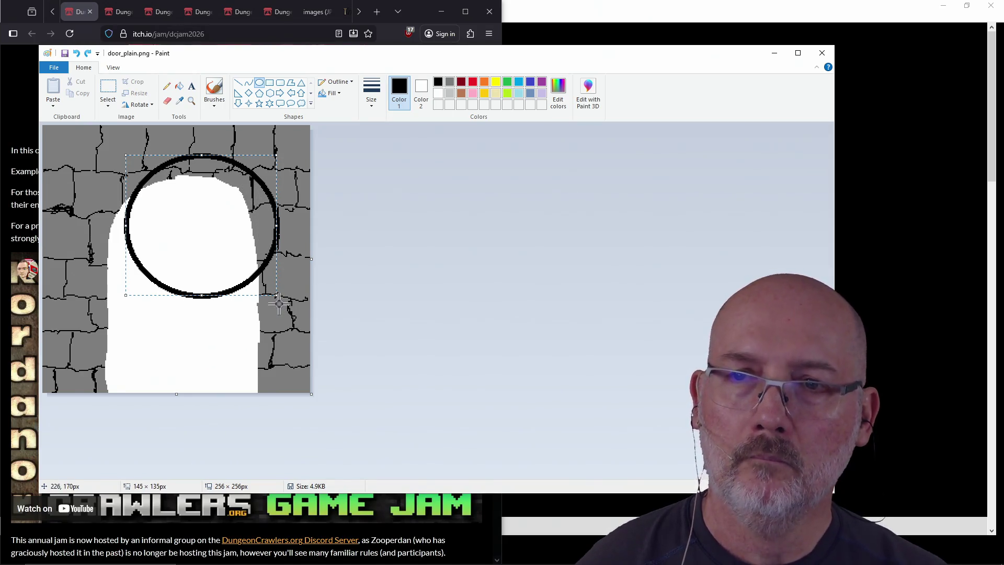
key("ctrl")
left_click_drag(214, 206, 197, 224)
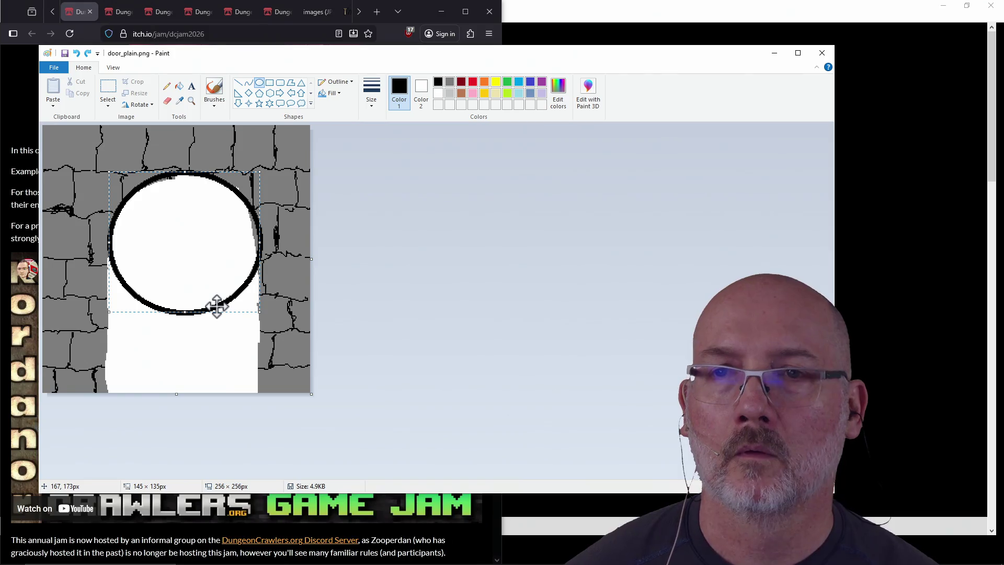
key("ctrl+z")
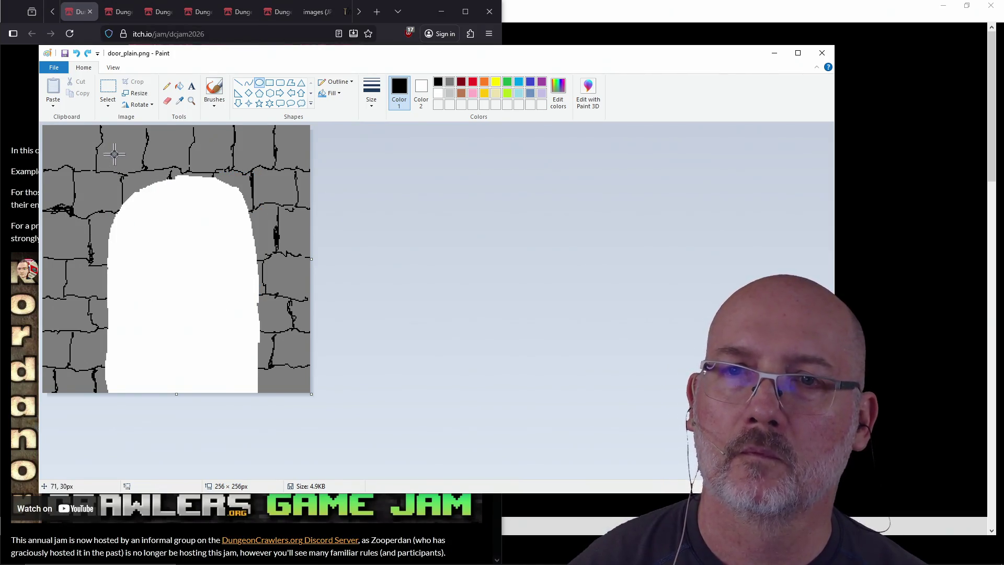
mouse_move(106, 151)
left_mouse_down()
mouse_move(231, 256)
mouse_move(253, 284)
mouse_move(253, 307)
left_mouse_up()
Centre the black circle outline over the white arch, discarding a stray flat oval
left_click_drag(177, 223, 181, 239)
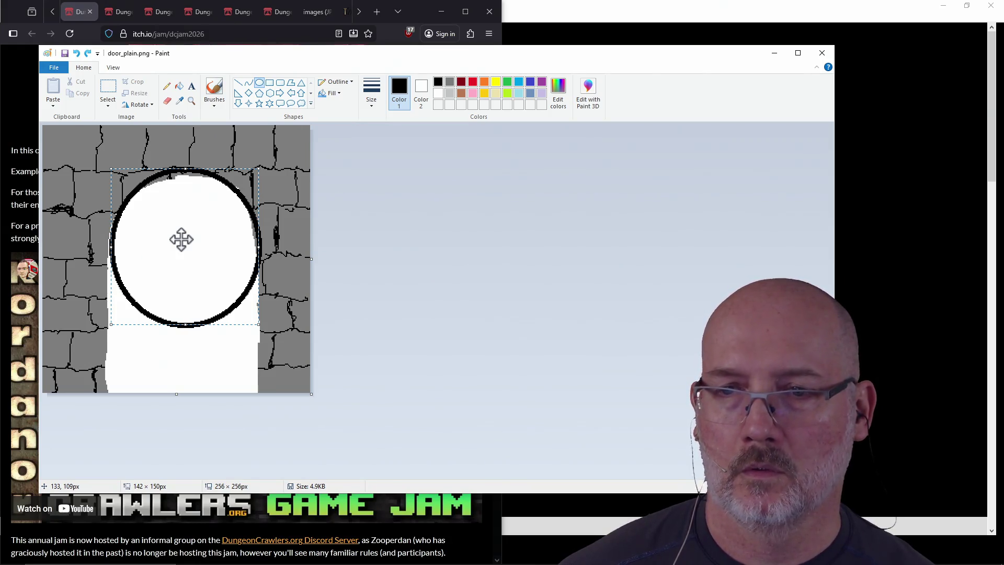
right_click(182, 240)
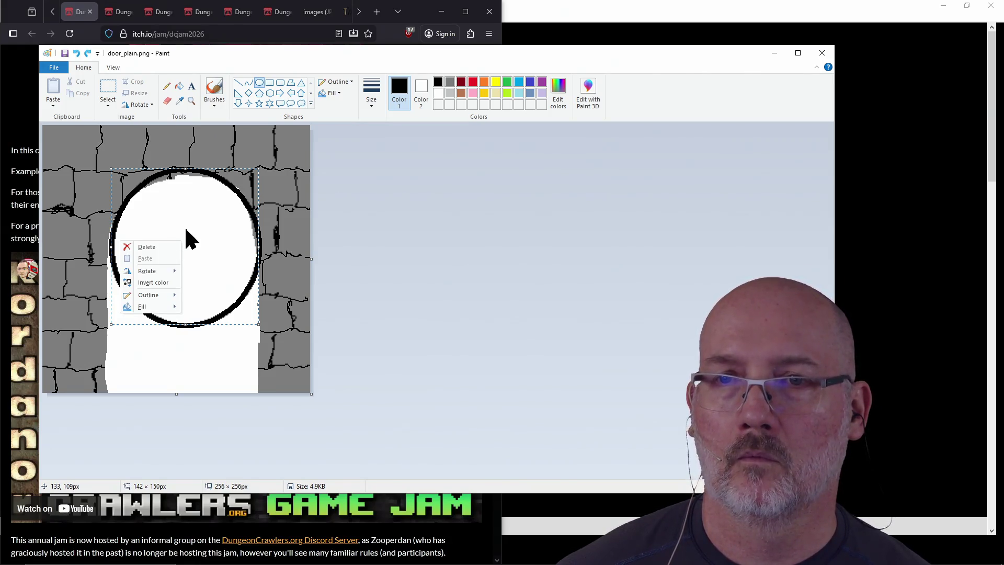
left_click(208, 216)
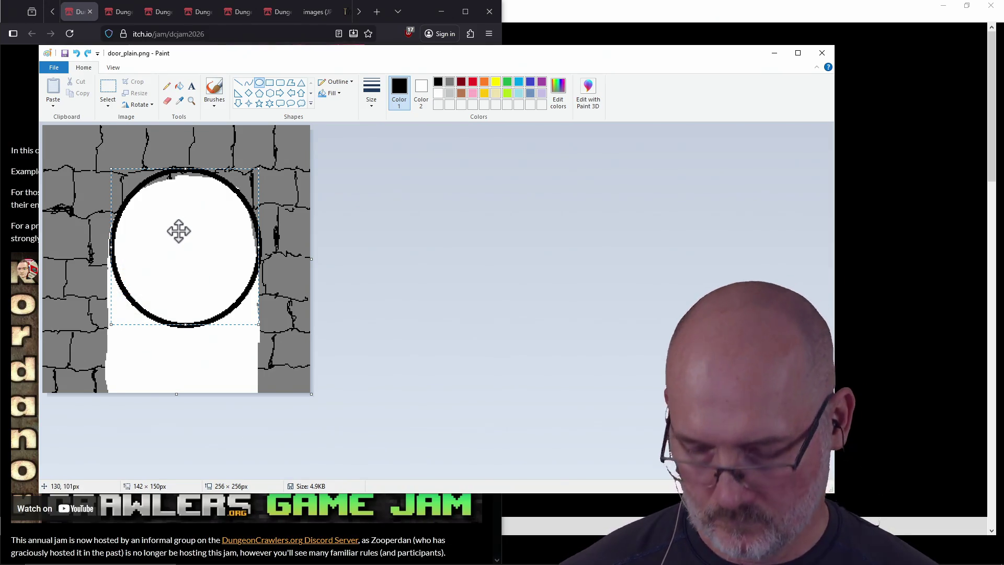
left_click_drag(162, 362, 193, 365)
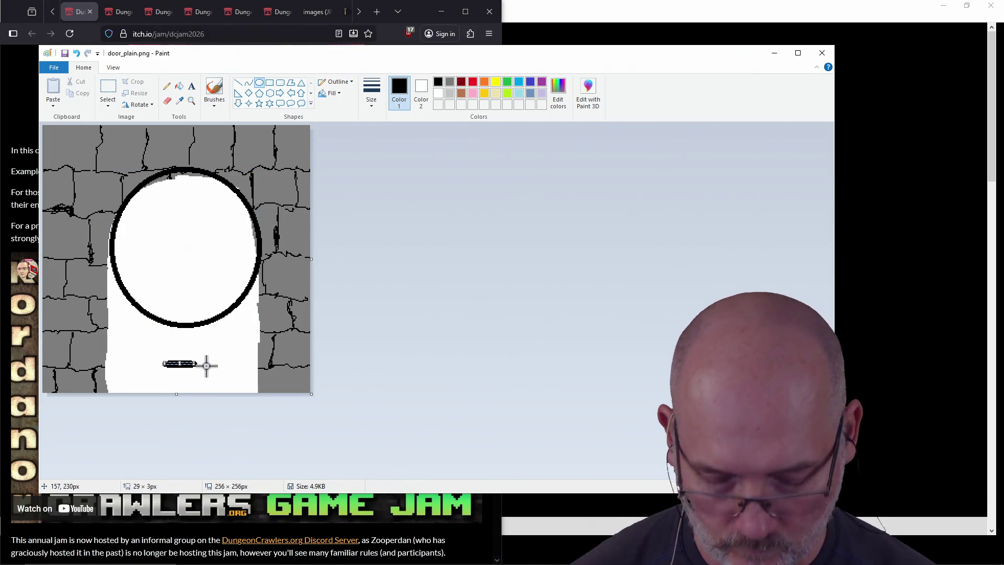
key("ctrl+z")
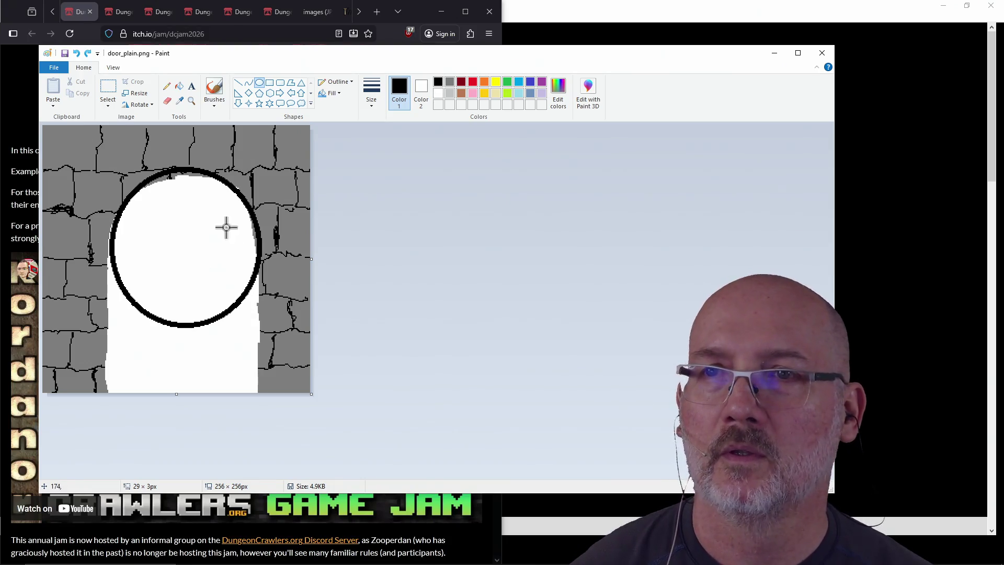
Draw a rectangle outline from mid-arch down to the door's bottom edge
left_click(269, 83)
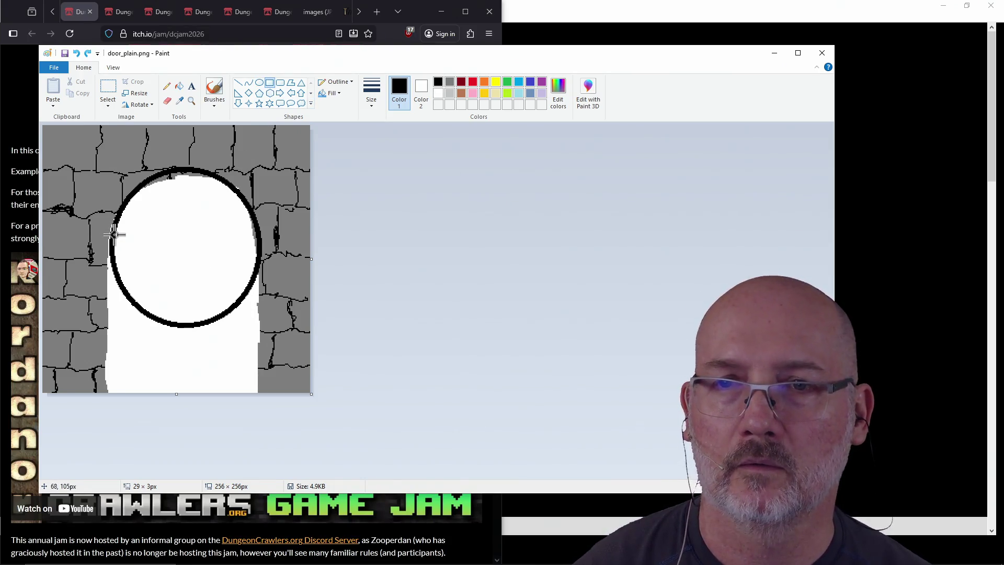
mouse_move(114, 235)
left_mouse_down()
mouse_move(127, 265)
mouse_move(257, 390)
left_mouse_up()
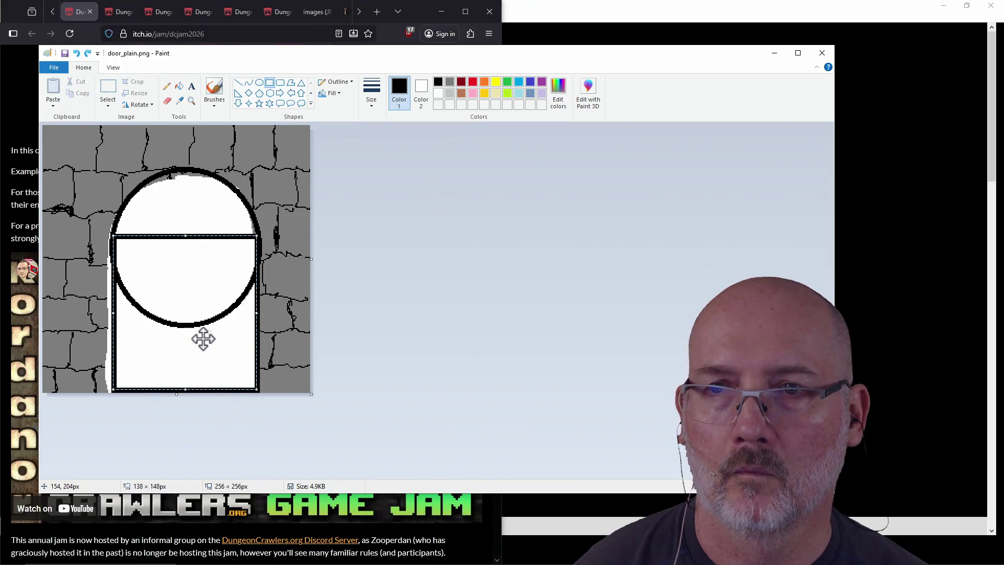
right_click(202, 339)
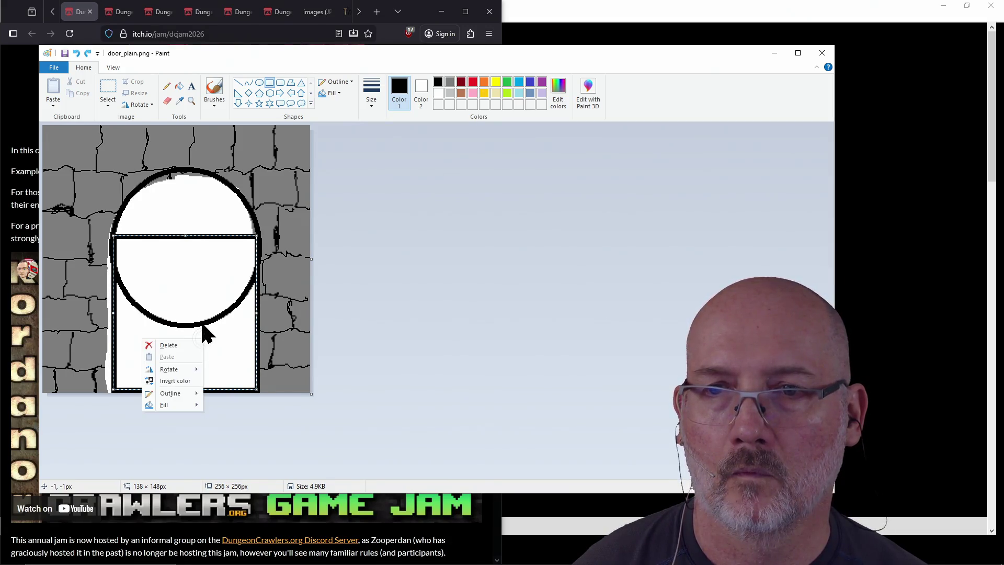
left_click(209, 307)
left_click_drag(210, 307, 207, 303)
right_click(211, 307)
left_click(218, 294)
right_click(208, 303)
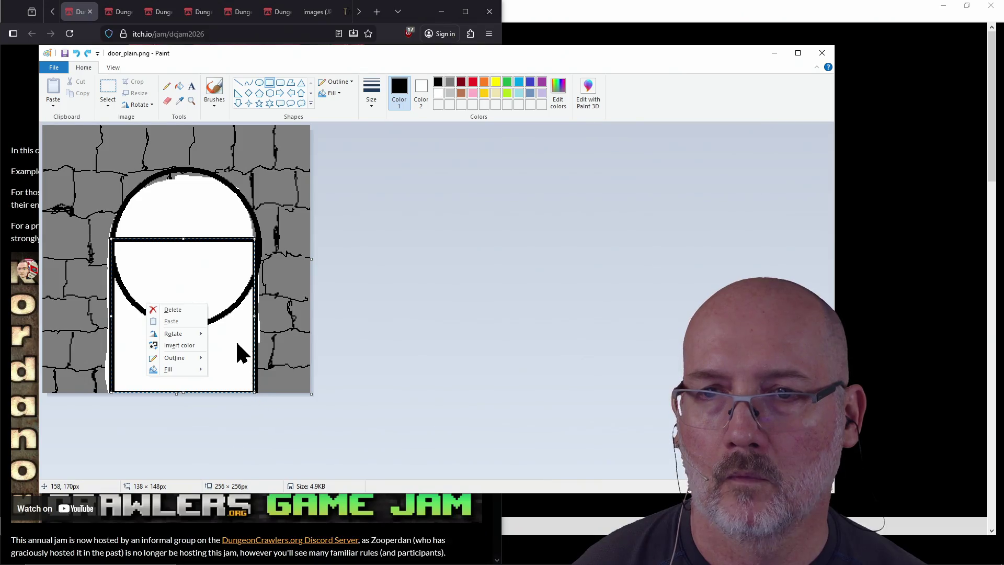
left_click(255, 391)
Resize the rectangle to match the arch width and commit it onto the door
left_click_drag(255, 391, 258, 390)
right_click(256, 390)
left_click(256, 390)
right_click(258, 391)
left_click(258, 392)
right_click(257, 390)
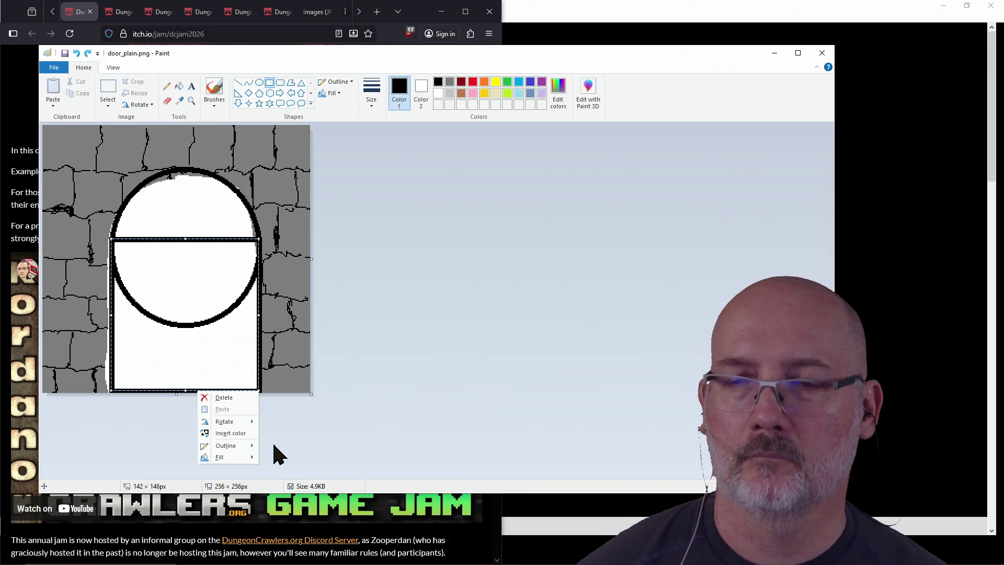
left_click(457, 205)
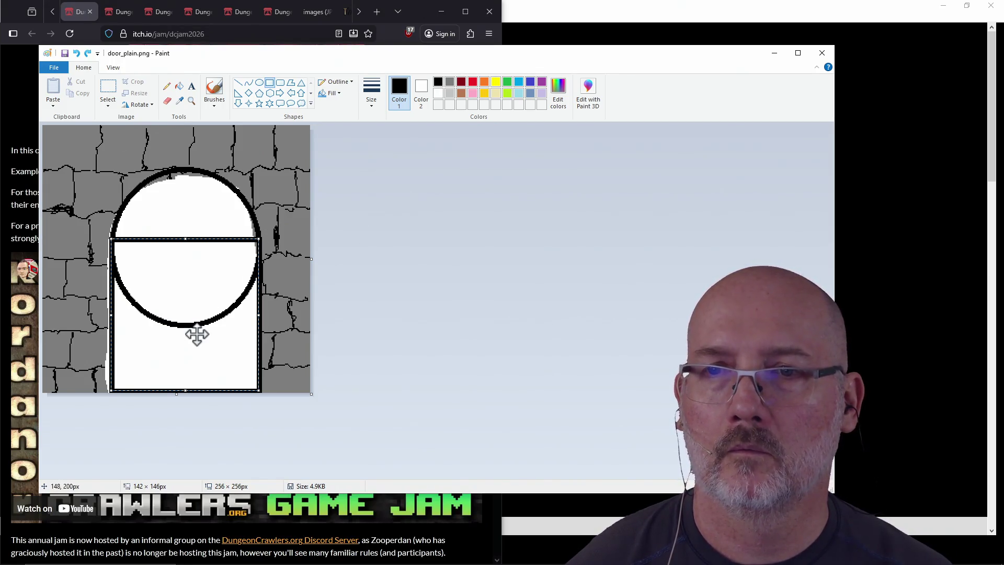
left_click_drag(270, 178, 251, 197)
left_click(235, 233)
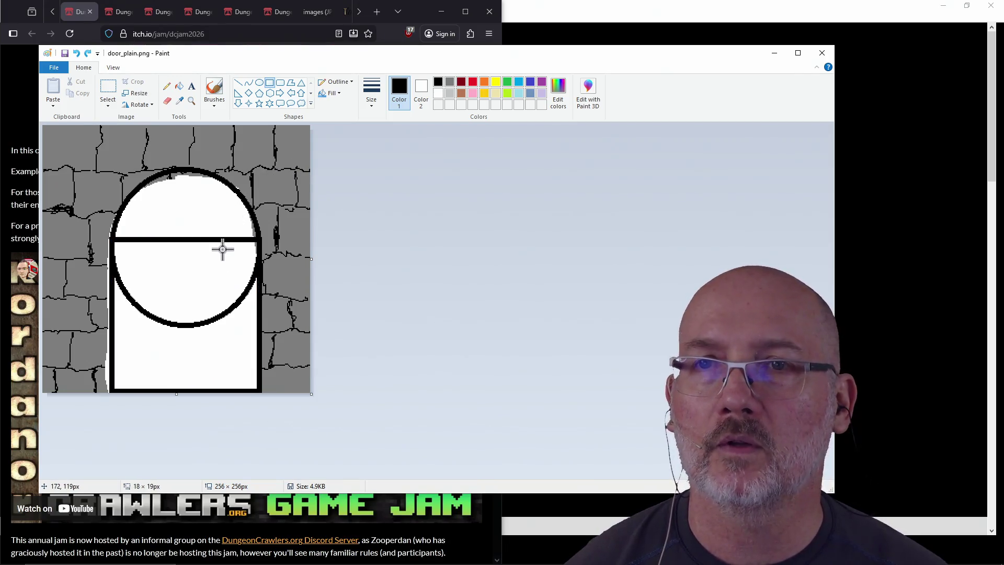
Erase the black horizontal bar and overlapping arc lines inside the doorway, then pick grey with the Pencil
left_click(167, 101)
left_click_drag(239, 233, 247, 238)
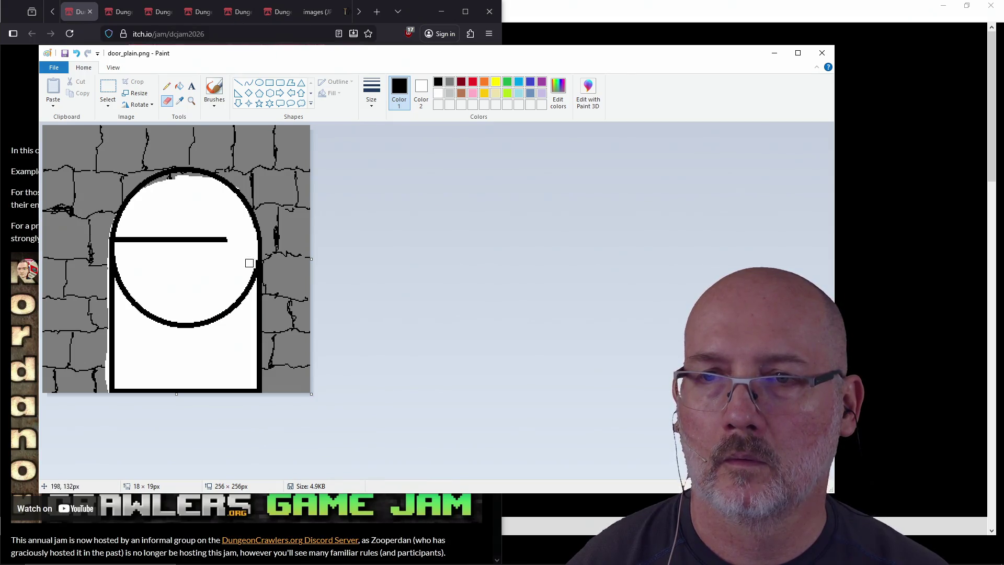
mouse_move(252, 268)
left_mouse_down()
mouse_move(243, 299)
mouse_move(179, 334)
mouse_move(139, 313)
left_mouse_up()
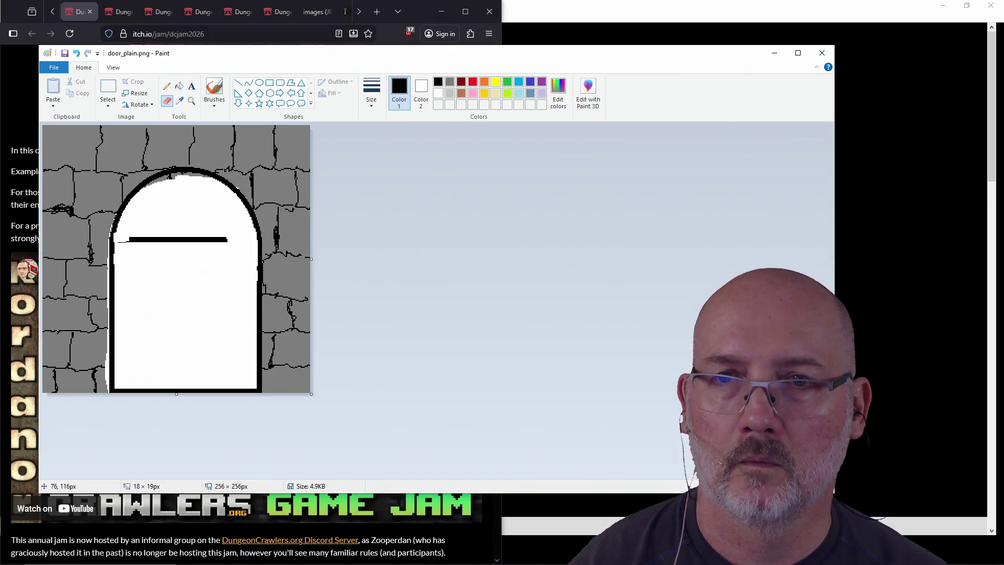
left_click_drag(147, 238, 212, 237)
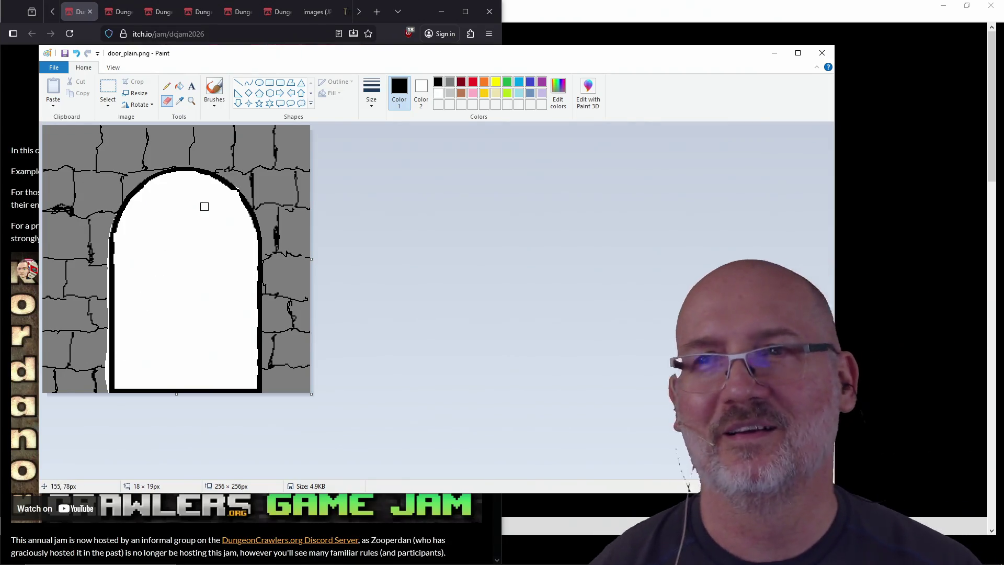
left_click(450, 83)
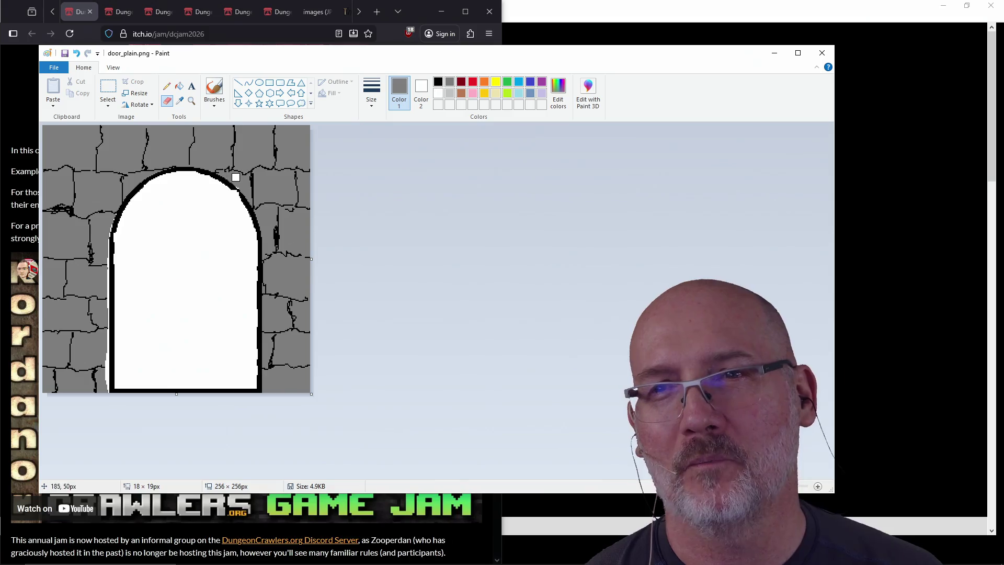
key("p")
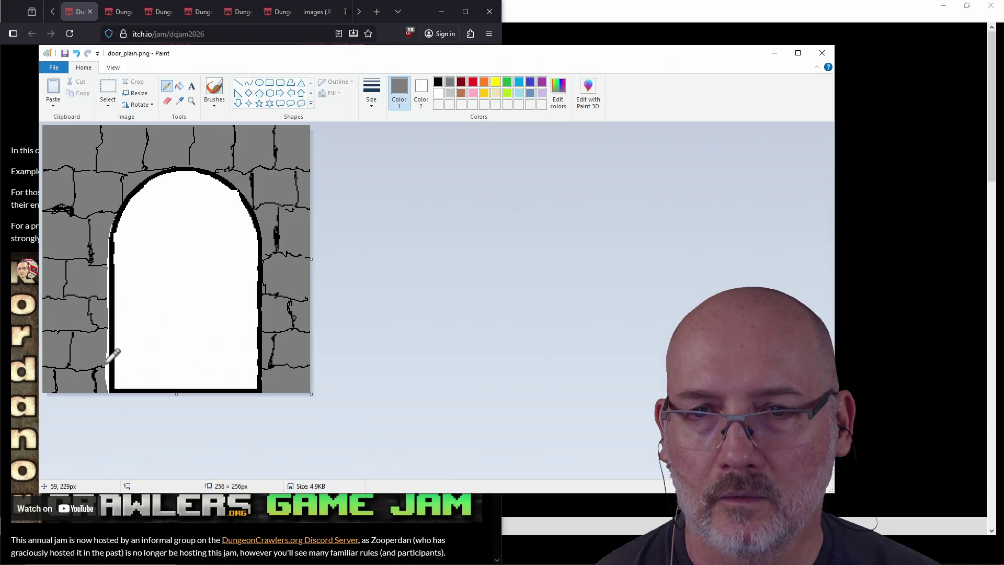
Fill the white strip at the door's lower-left edge with grey
left_click(179, 86)
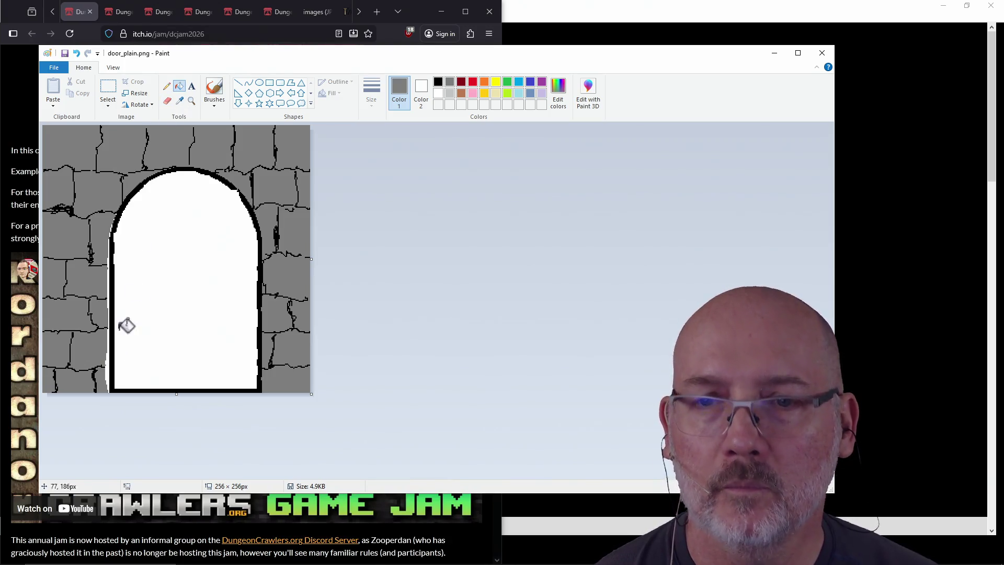
left_click(109, 366)
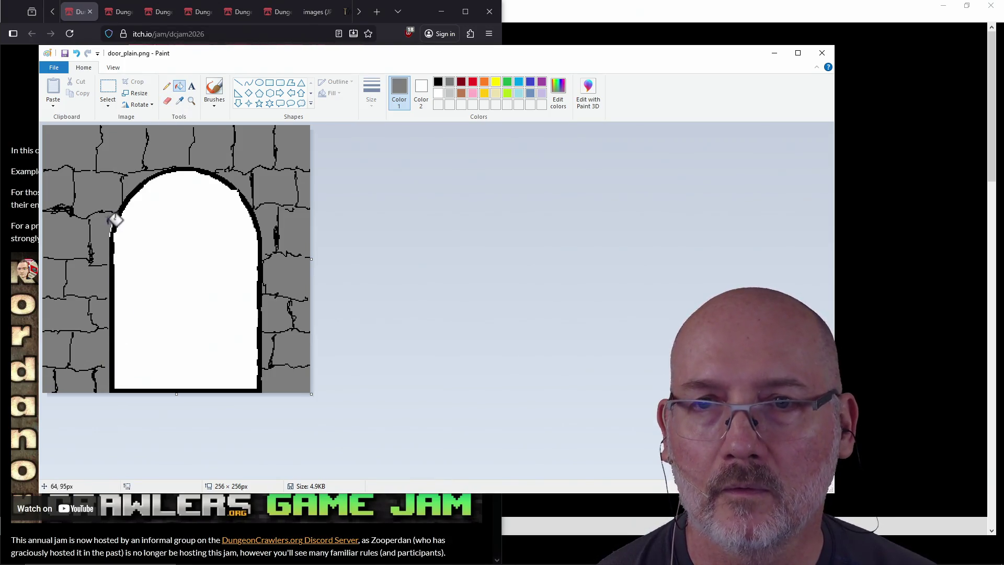
left_click(166, 85)
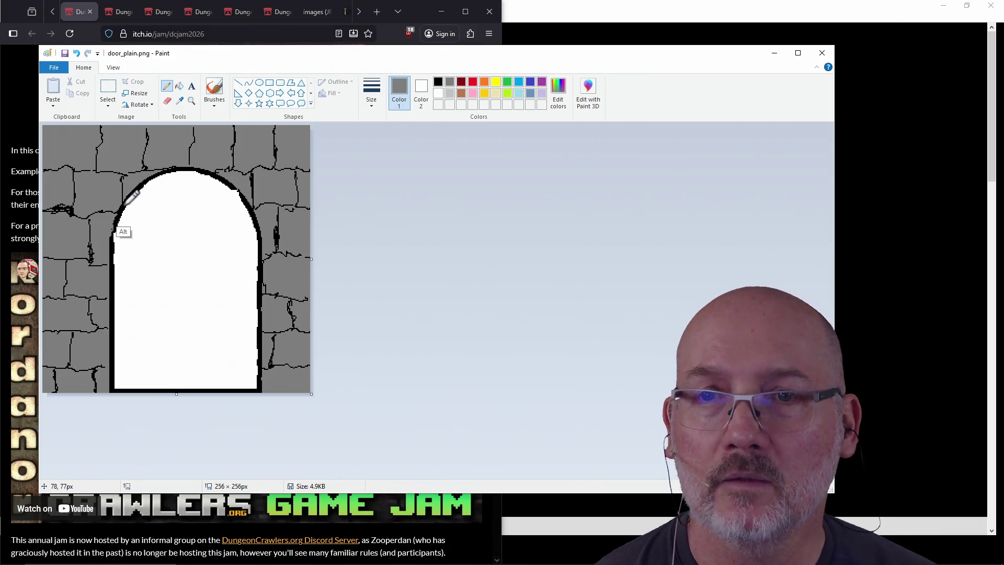
left_click(439, 83)
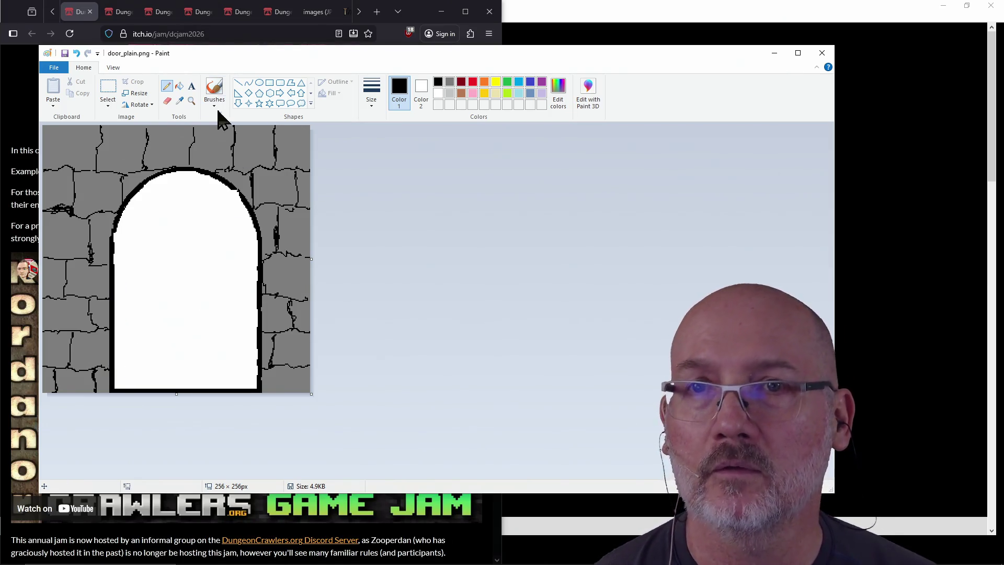
Erase part of the black bottom border and fill the door interior light grey
left_click(167, 100)
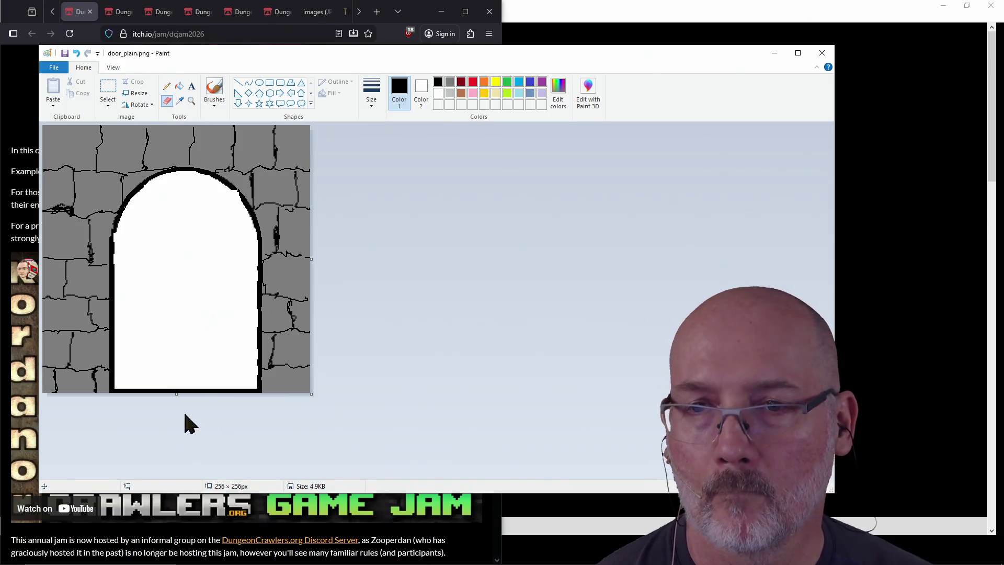
left_click_drag(203, 388, 230, 387)
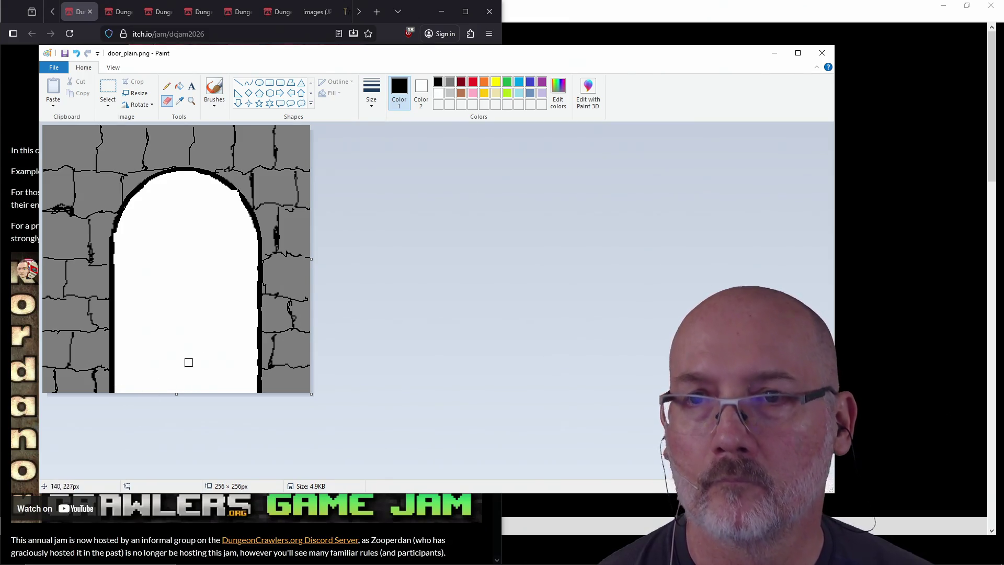
left_click(450, 82)
left_click(450, 94)
left_click(180, 86)
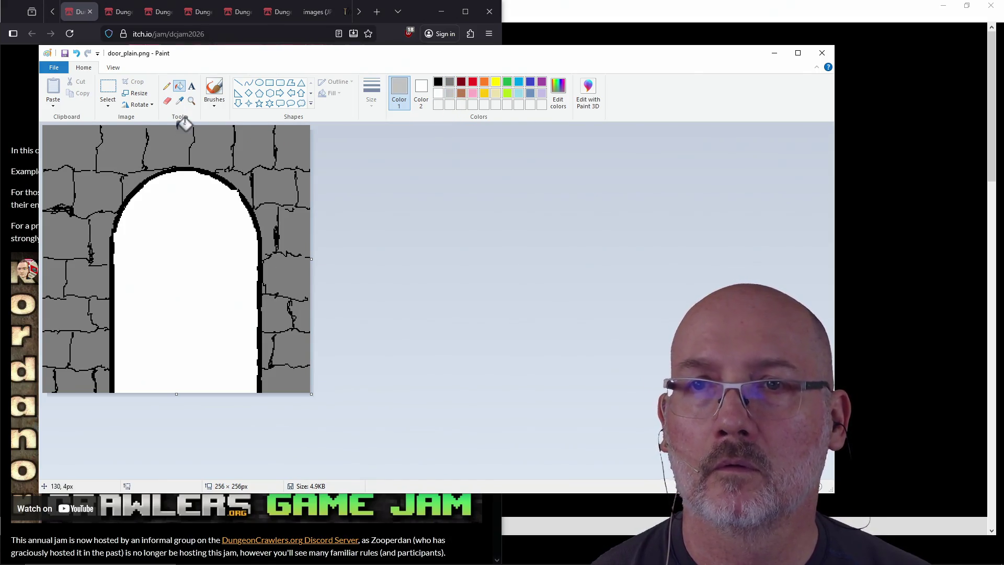
left_click(180, 260)
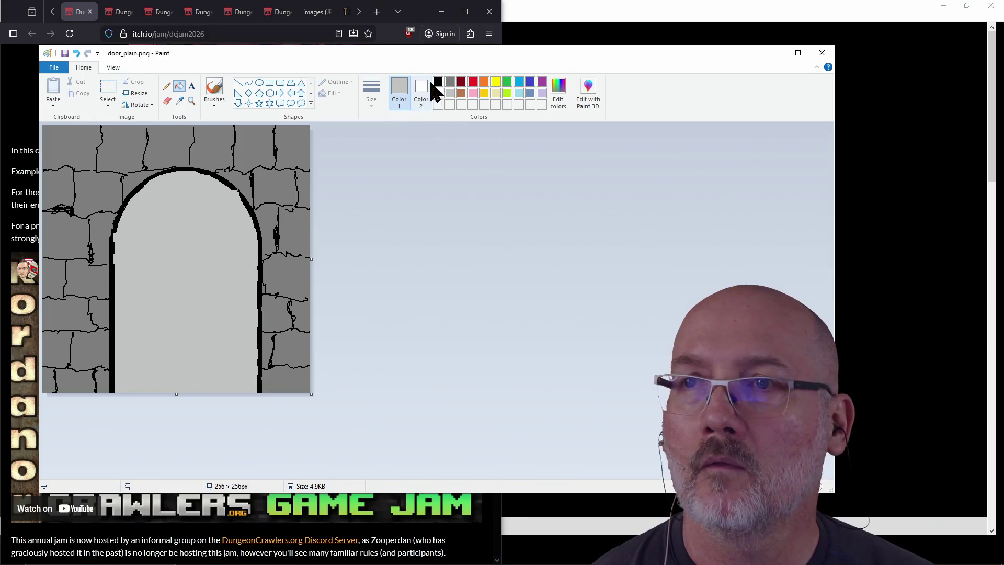
Set the Line tool to a 2px width, discarding a first test line
left_click(238, 83)
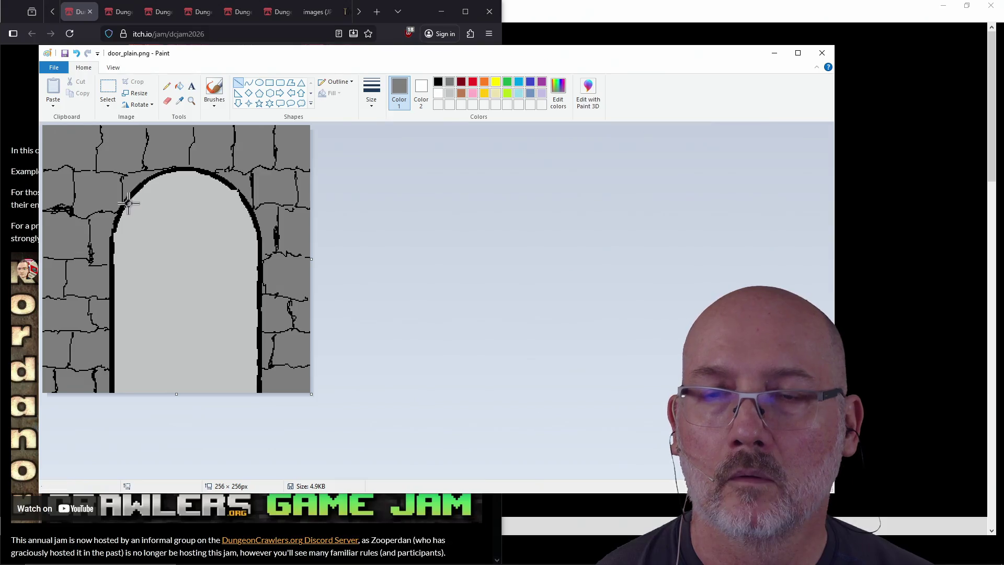
mouse_move(127, 203)
left_mouse_down()
mouse_move(118, 347)
mouse_move(127, 394)
left_mouse_up()
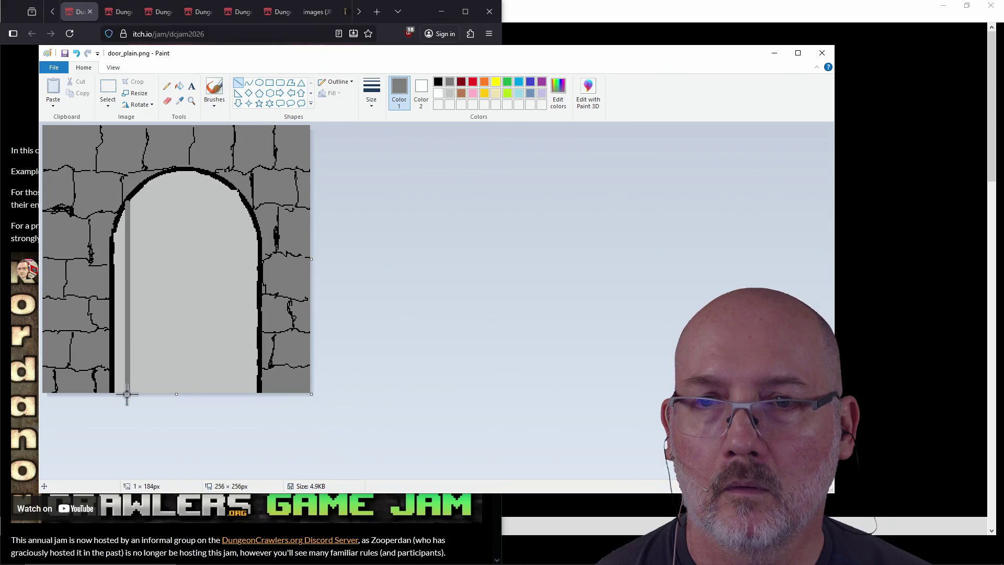
key("ctrl+z")
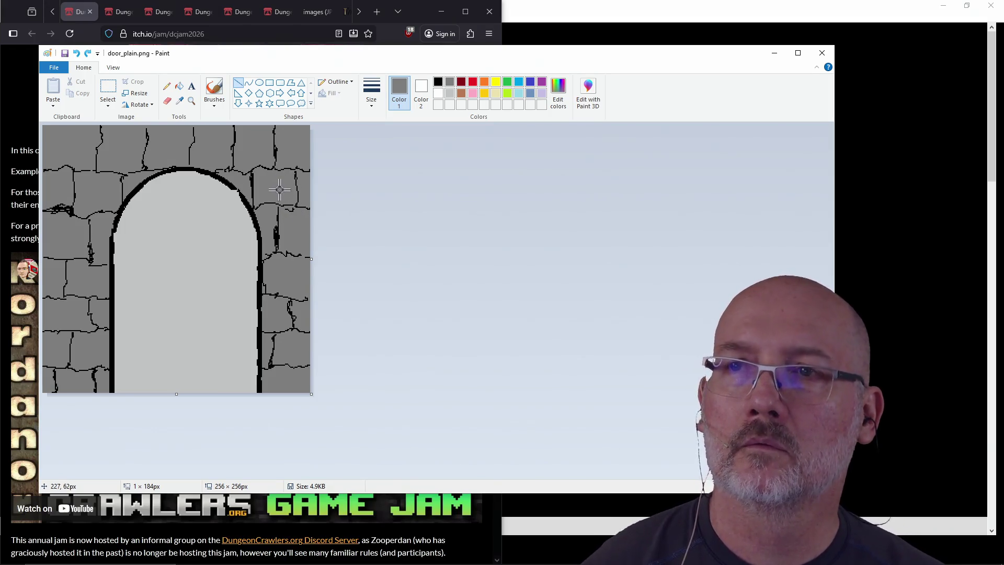
left_click(376, 94)
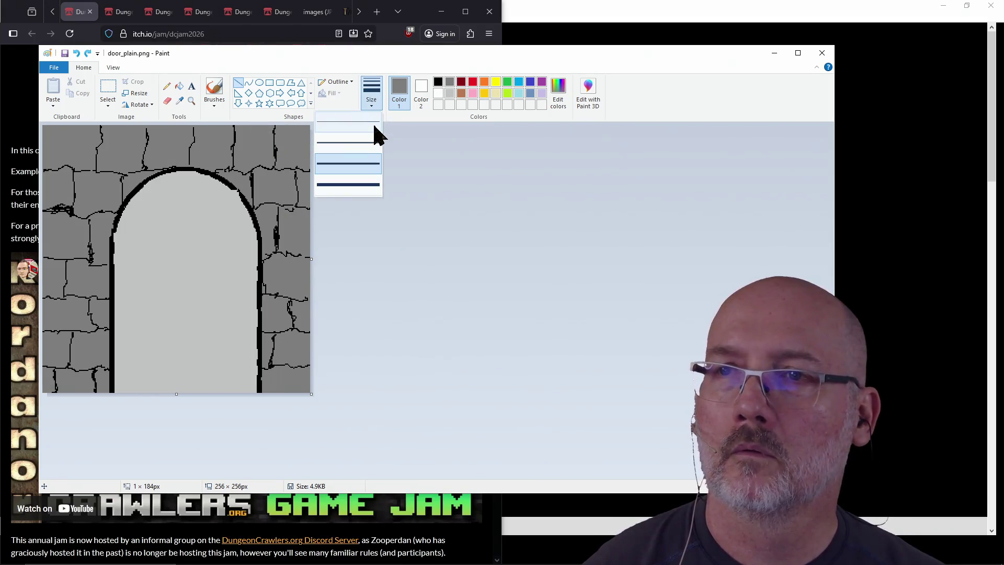
left_click(361, 185)
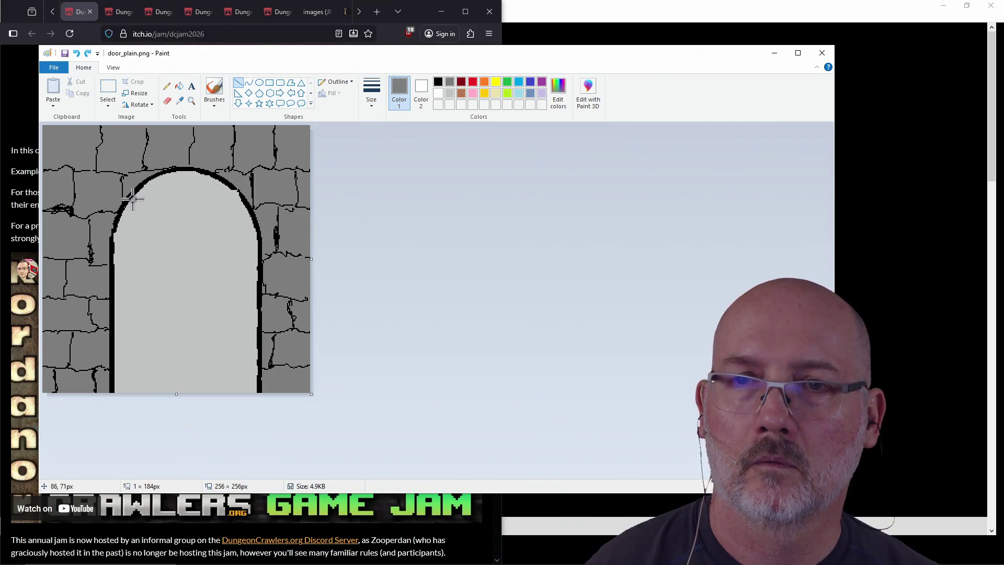
Draw seven grey vertical plank lines from the arch down to the door's bottom edge
left_click_drag(134, 204, 134, 394)
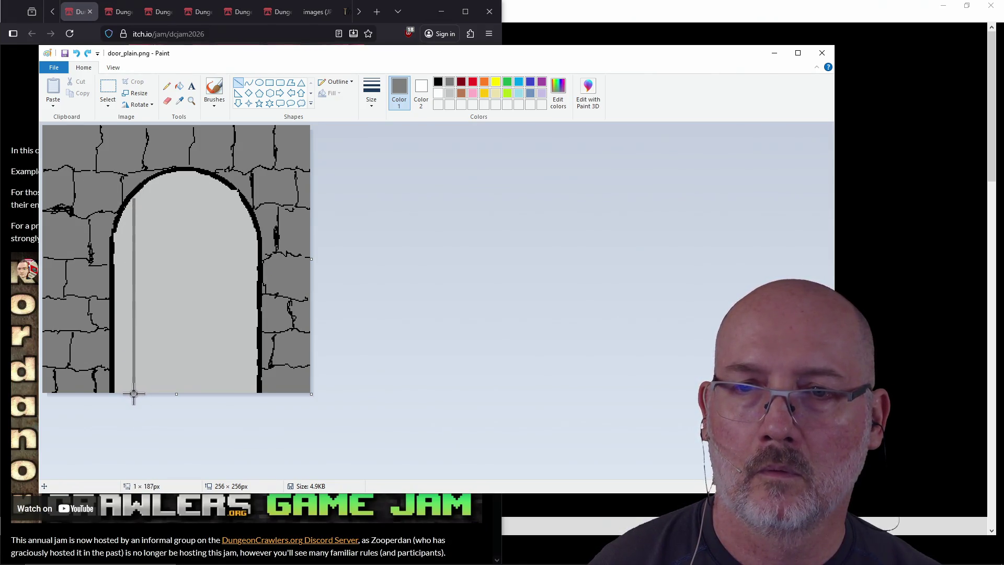
left_click_drag(155, 181, 155, 395)
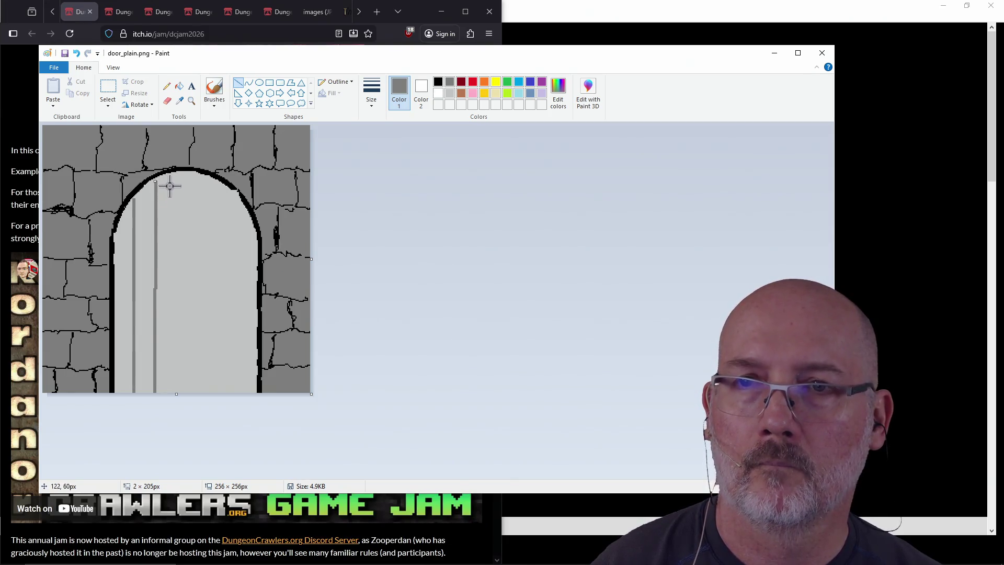
left_click_drag(171, 174, 171, 394)
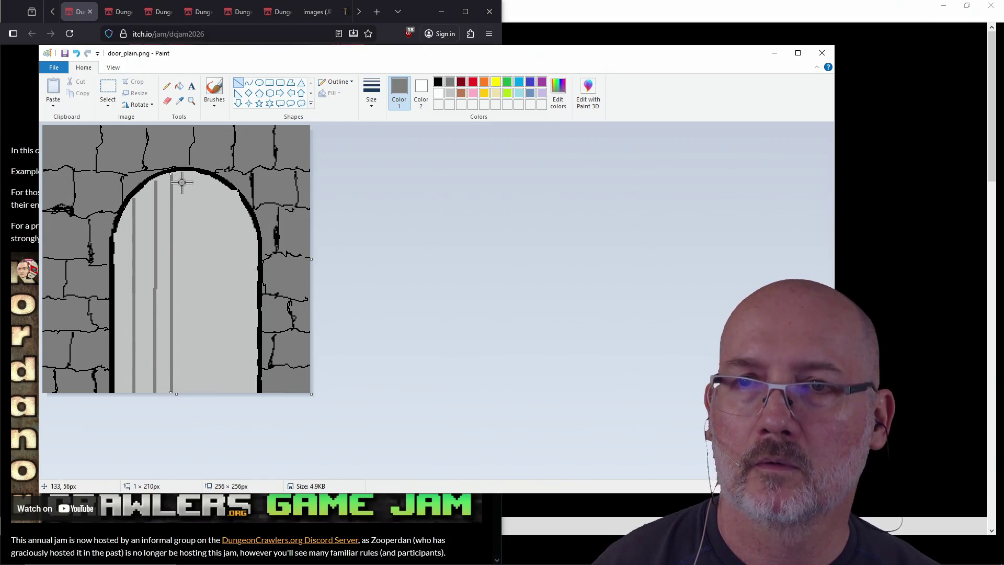
left_click_drag(185, 175, 183, 386)
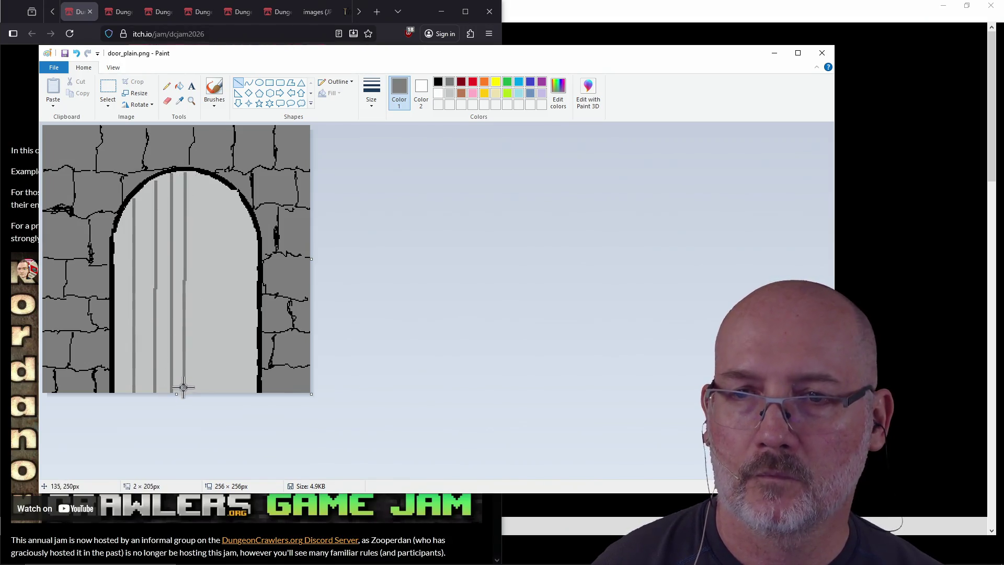
left_click_drag(204, 175, 201, 392)
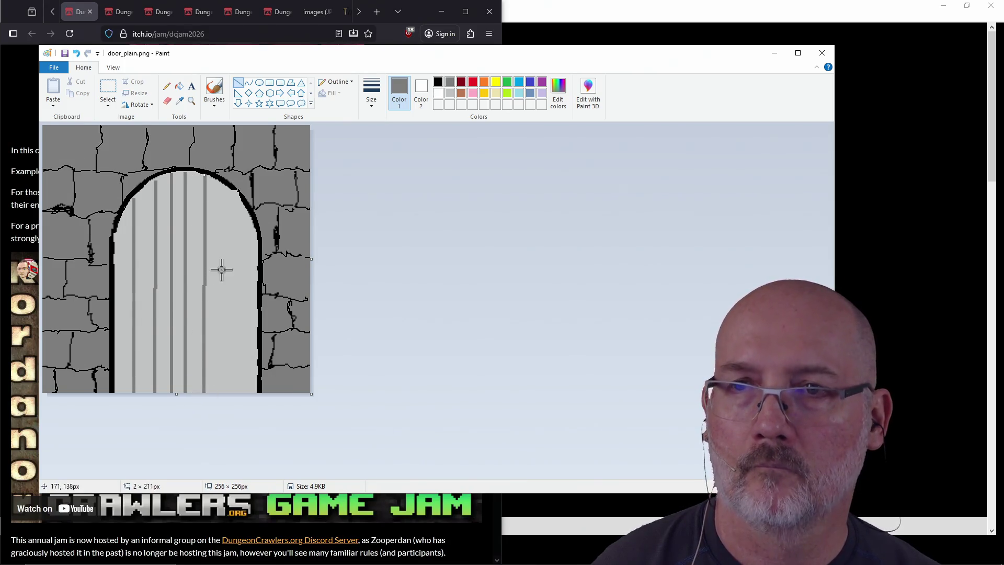
left_click_drag(222, 187, 221, 392)
left_click_drag(238, 203, 237, 393)
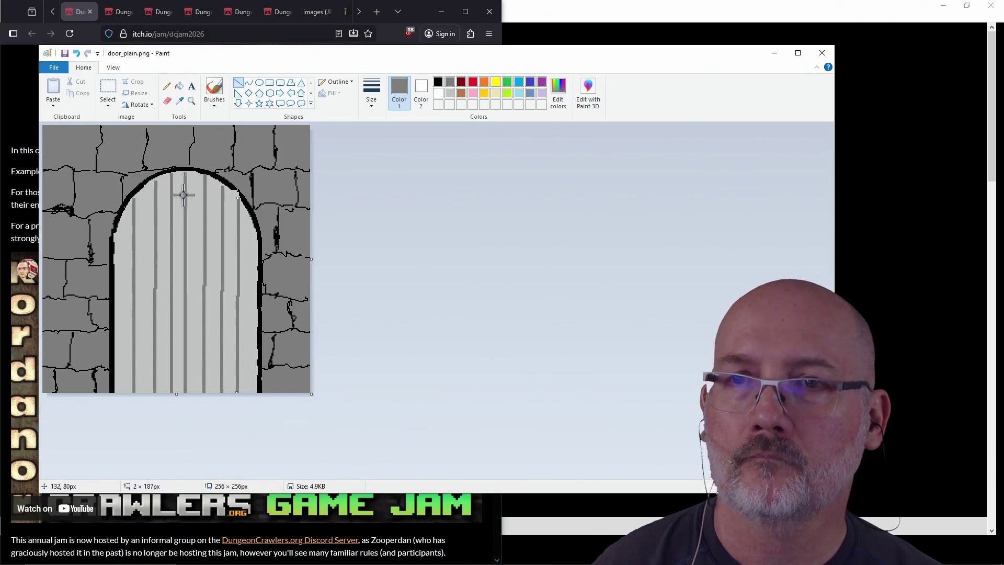
Draw a 1px black grain line down the leftmost plank from arch to bottom
left_click(374, 96)
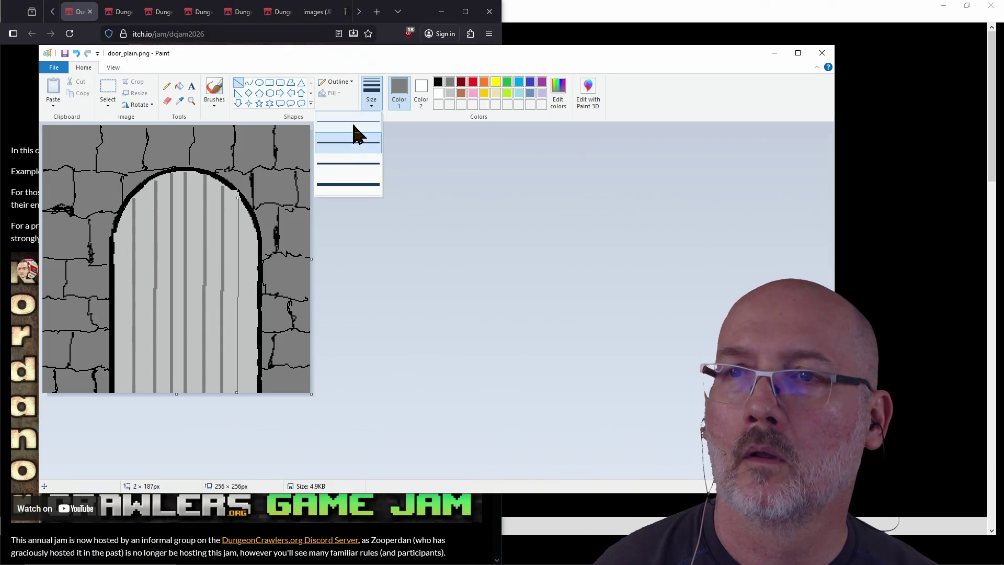
left_click(352, 134)
left_click(436, 84)
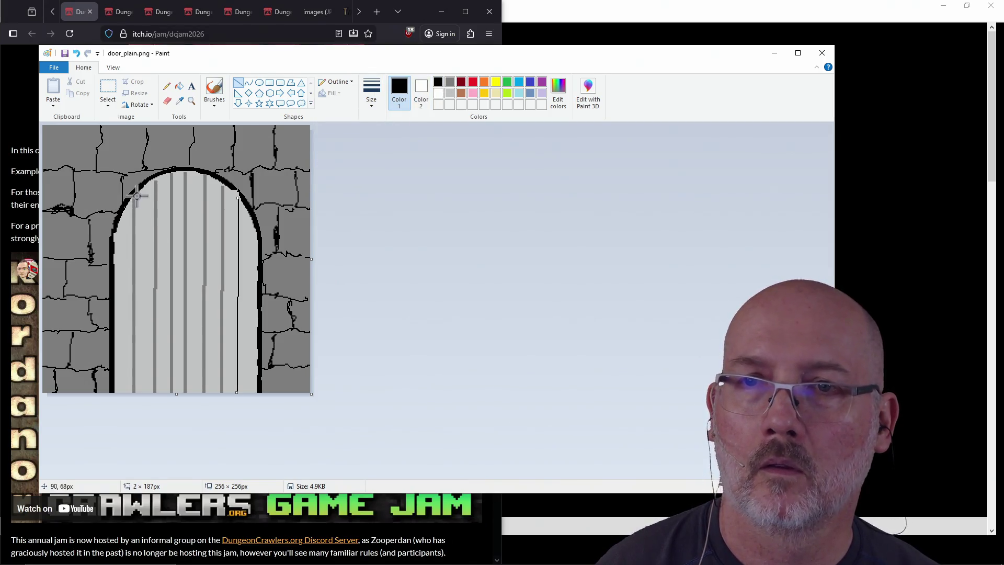
left_click_drag(135, 196, 136, 401)
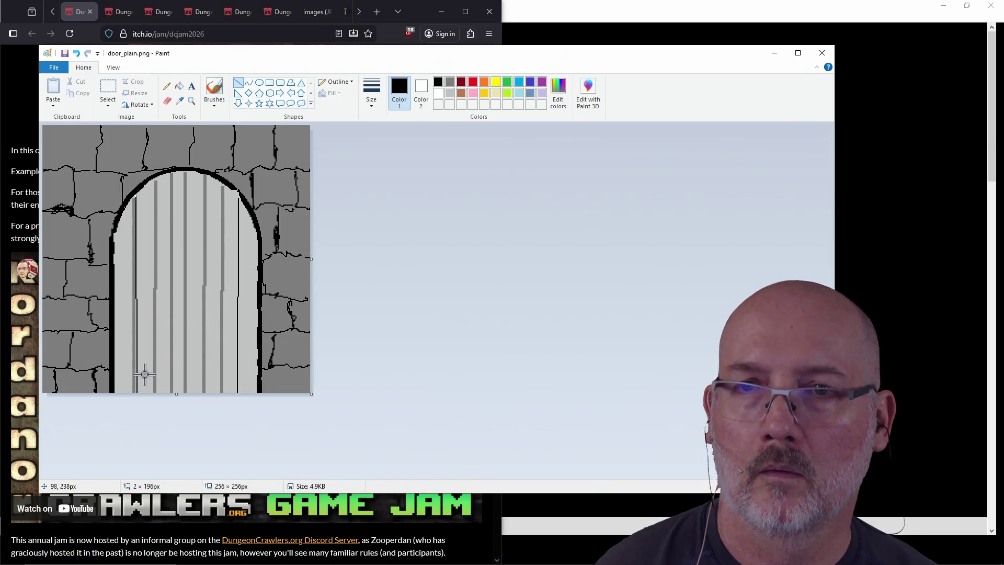
key("ctrl+z")
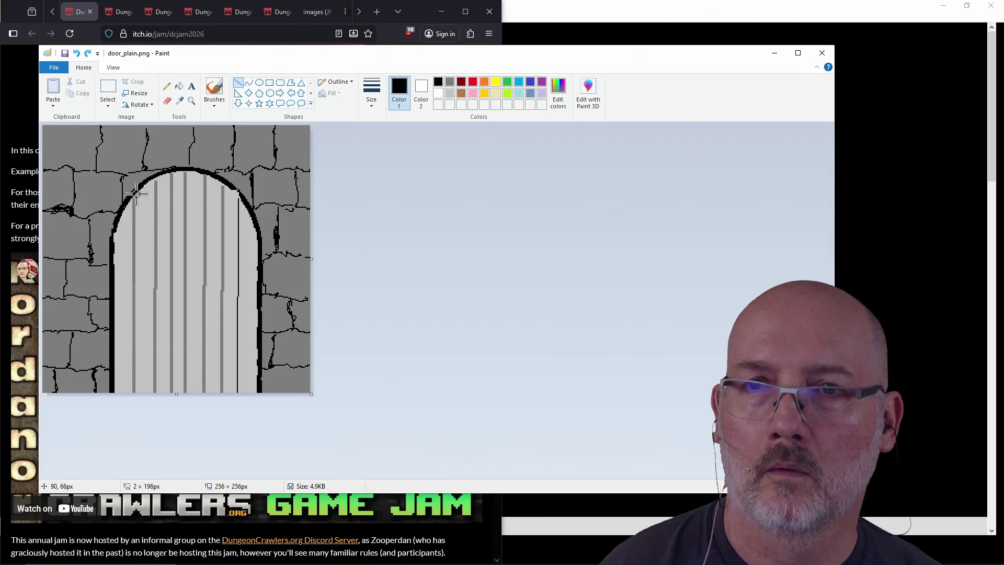
left_click_drag(135, 194, 135, 404)
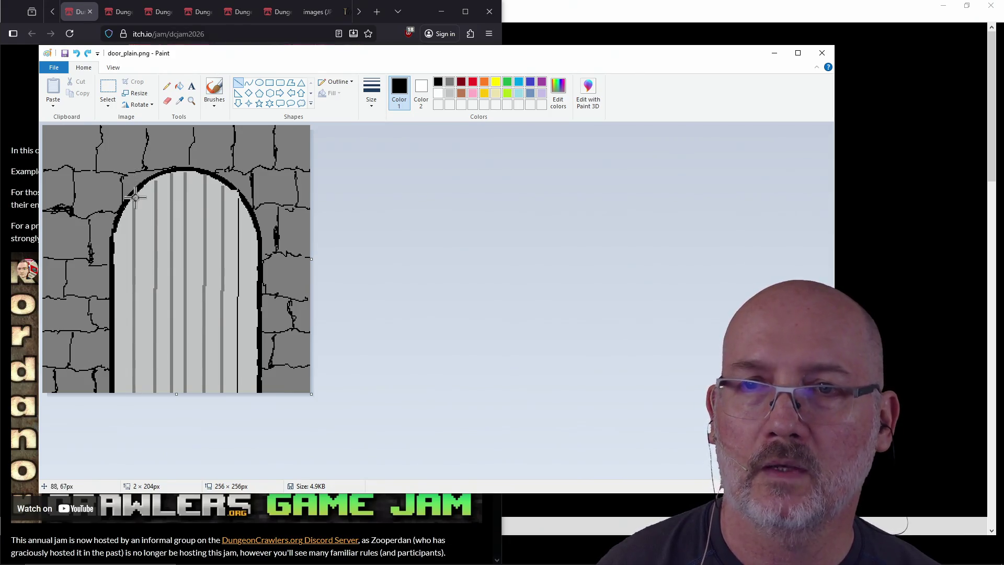
left_click_drag(135, 194, 135, 406)
Add thin black grain lines beside the remaining five plank lines
left_click_drag(157, 175, 155, 399)
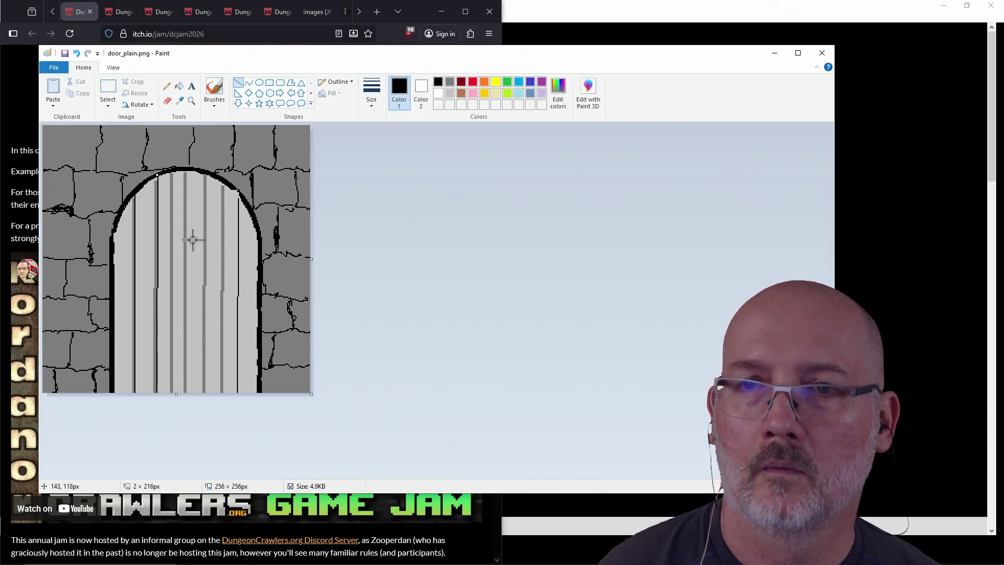
left_click_drag(175, 169, 172, 394)
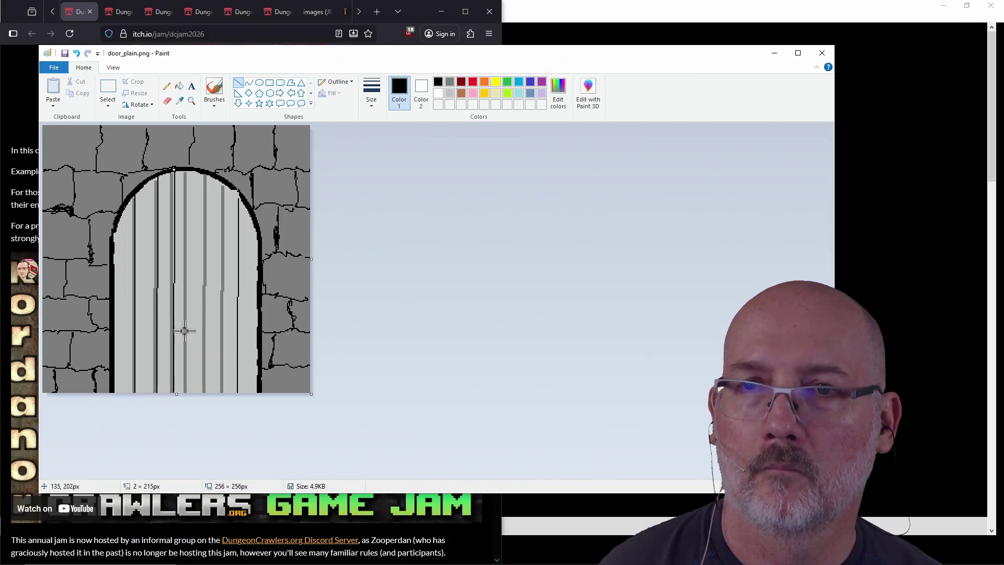
left_click_drag(186, 176, 186, 403)
left_click_drag(206, 175, 205, 397)
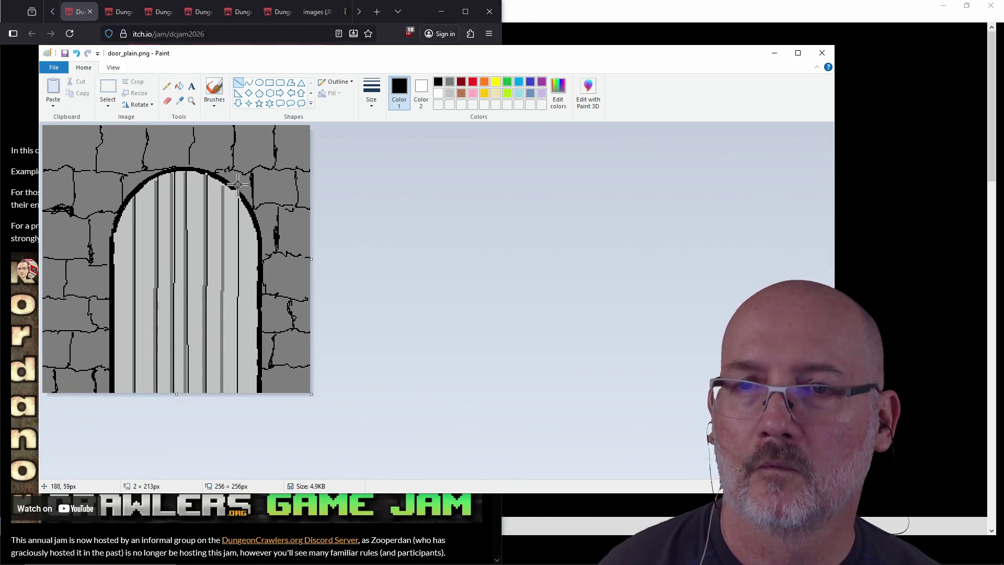
left_click_drag(225, 191, 224, 399)
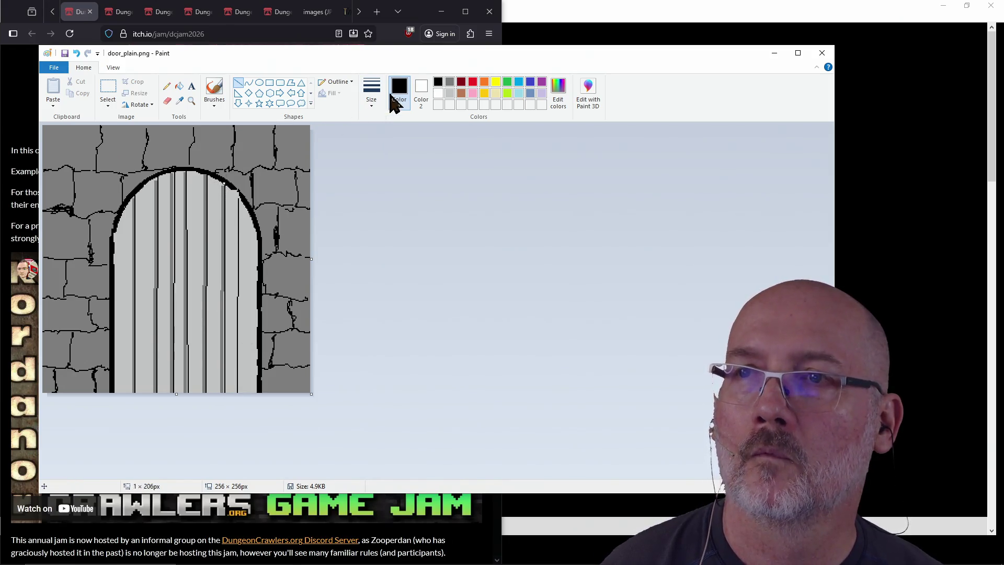
left_click(449, 82)
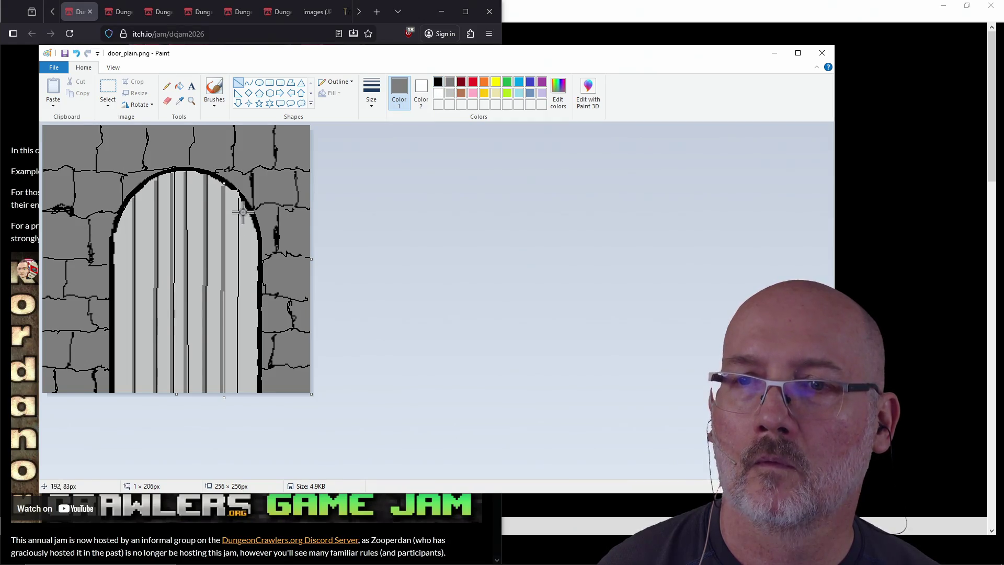
Draw a thin black vertical plank line down the door's right side
left_click(438, 82)
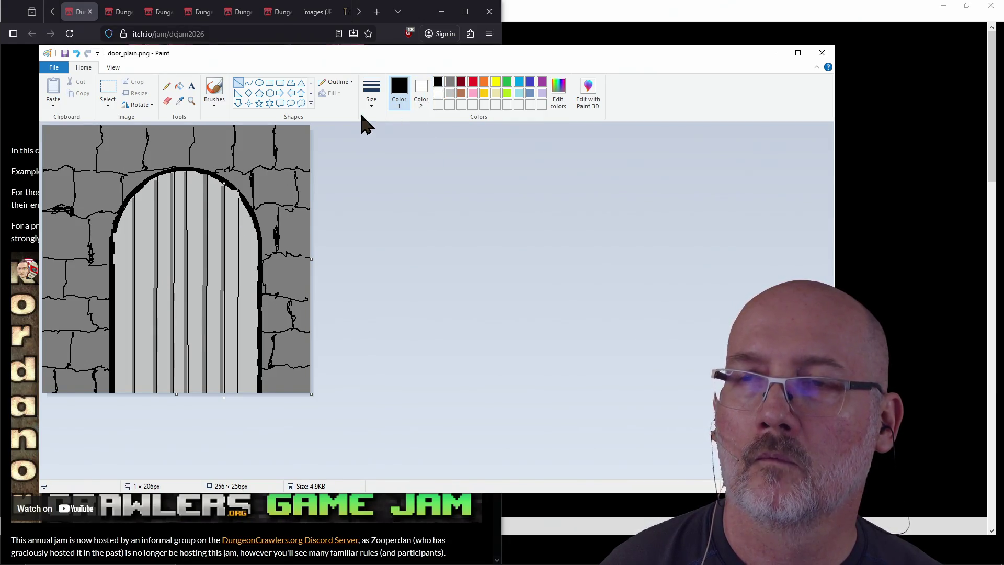
left_click(375, 128)
left_click(449, 83)
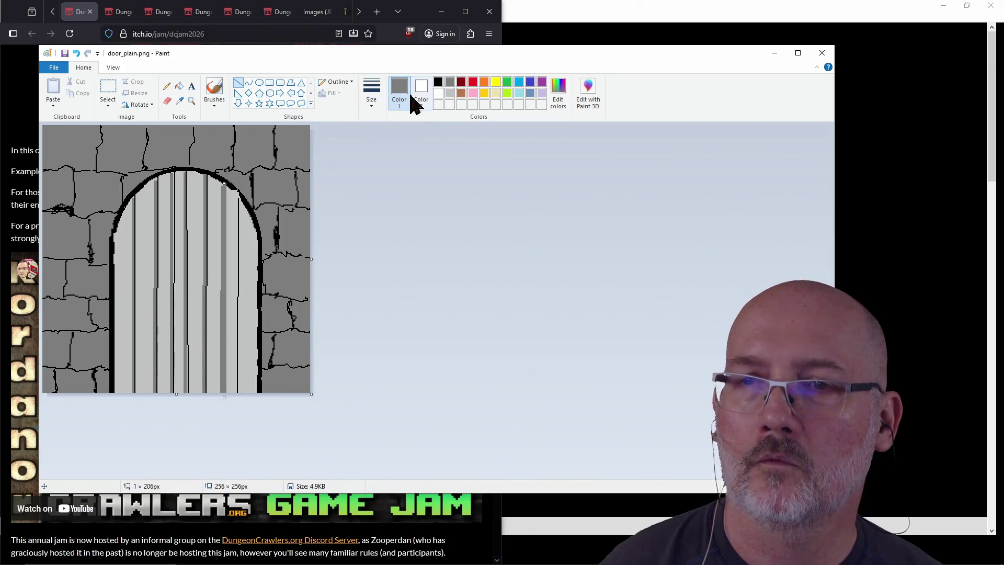
left_click(438, 82)
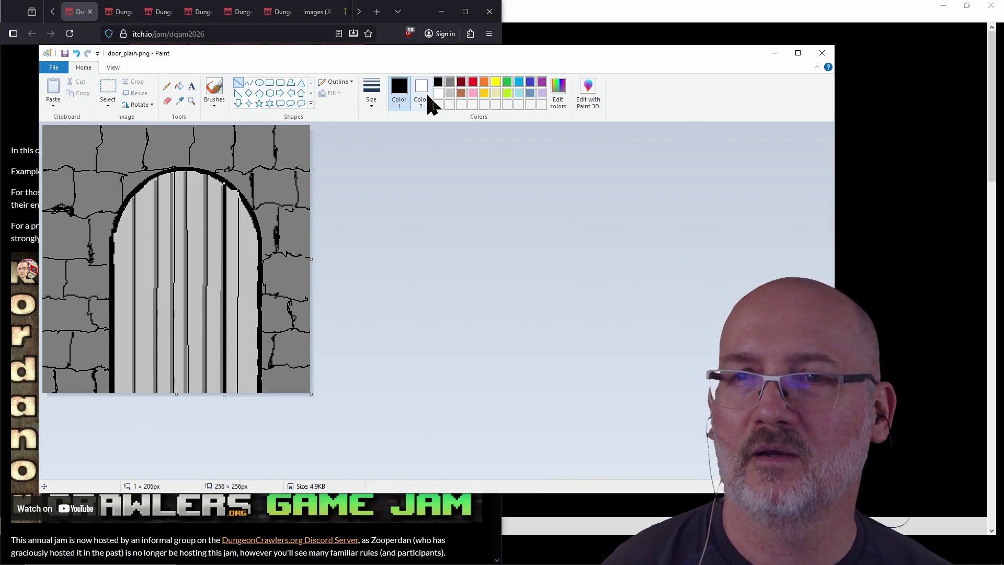
left_click(379, 88)
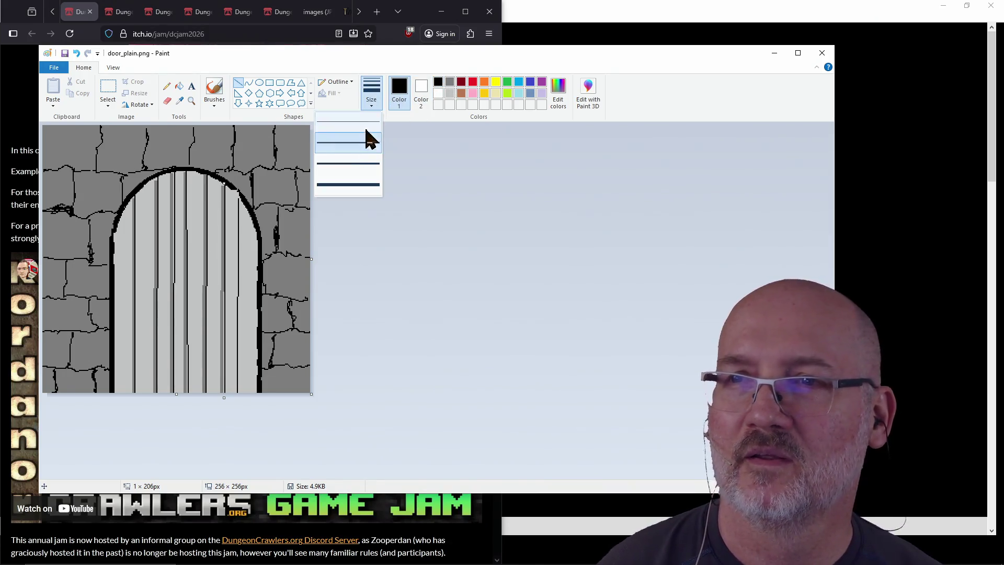
left_click(365, 157)
left_click(372, 90)
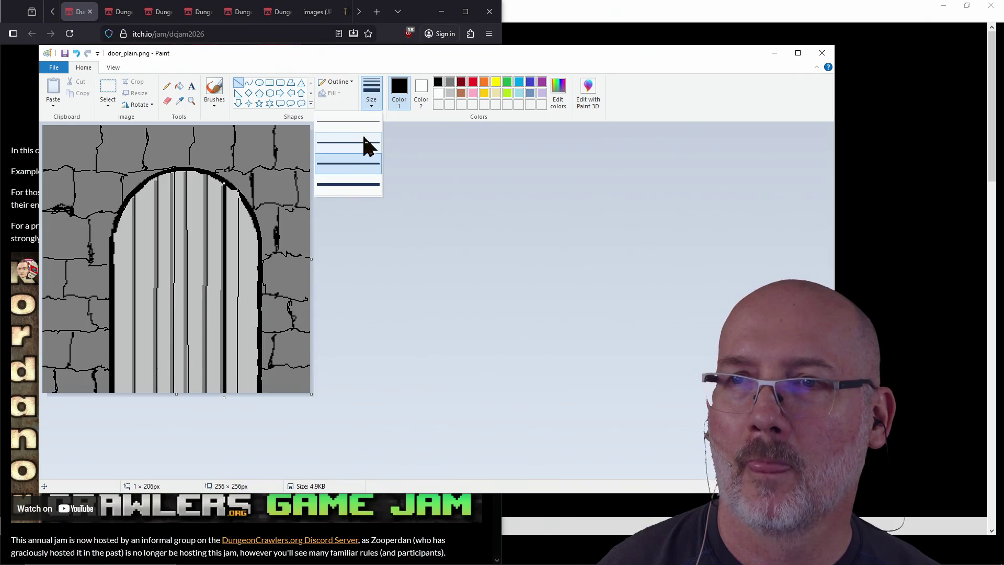
left_click(365, 130)
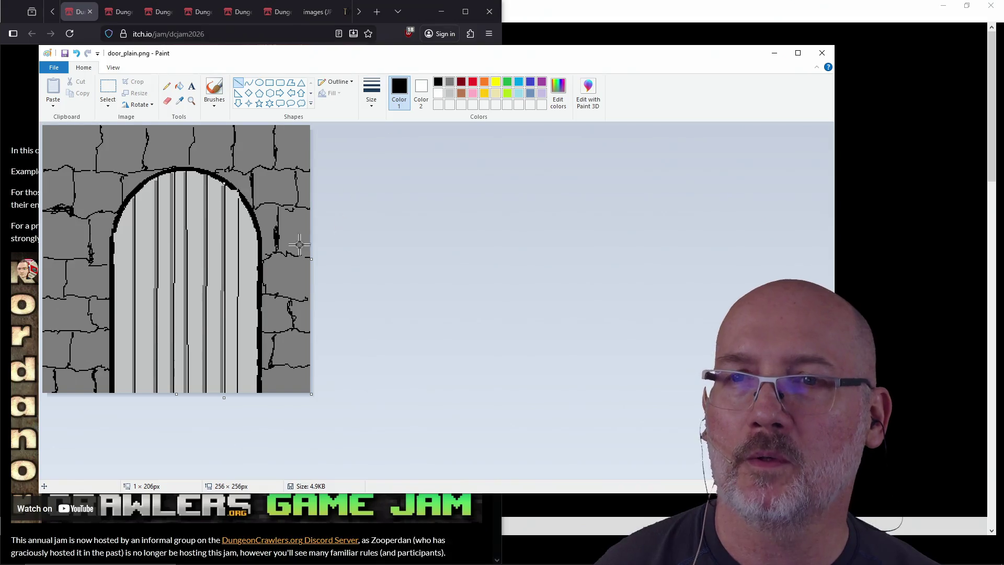
left_click_drag(236, 190, 235, 405)
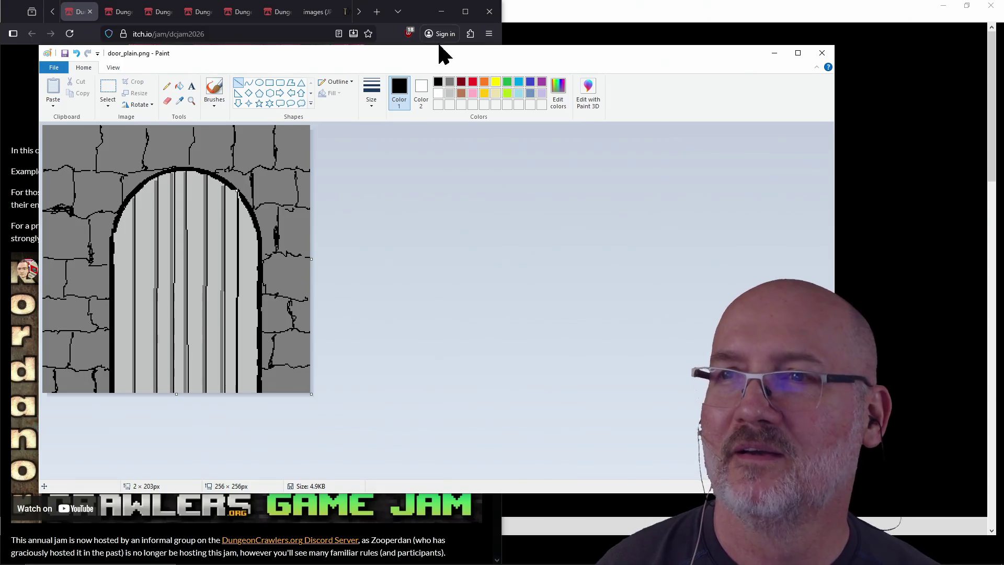
Redraw the right-plank line in black after trying grey, then commit it
left_click(372, 93)
left_click(371, 140)
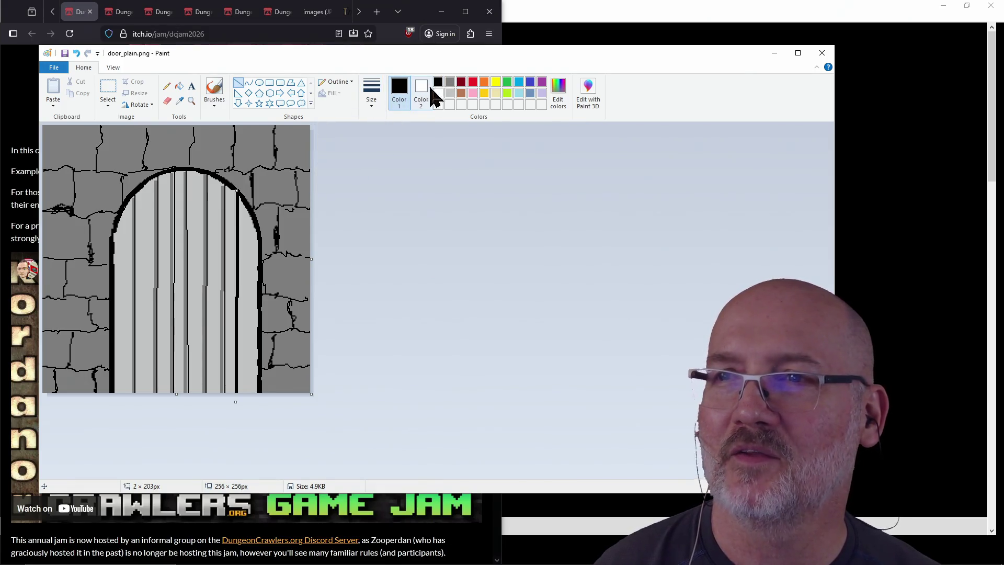
left_click(450, 82)
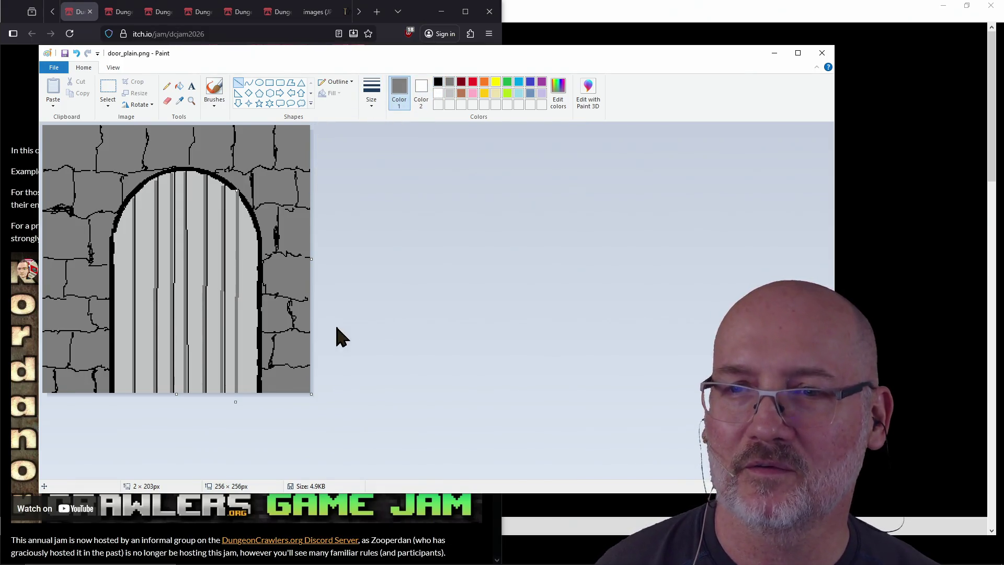
left_click(438, 83)
left_click(450, 82)
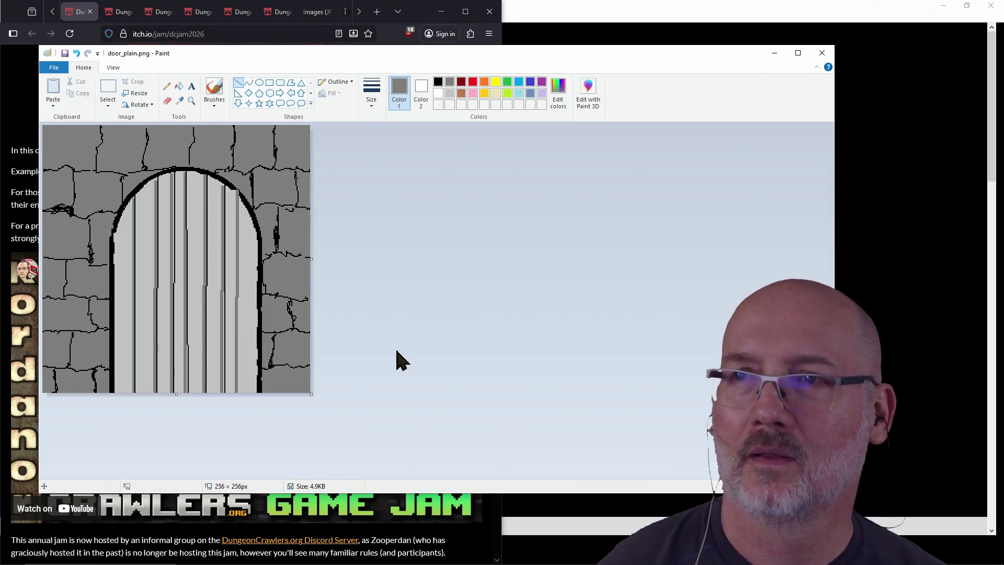
left_click(438, 82)
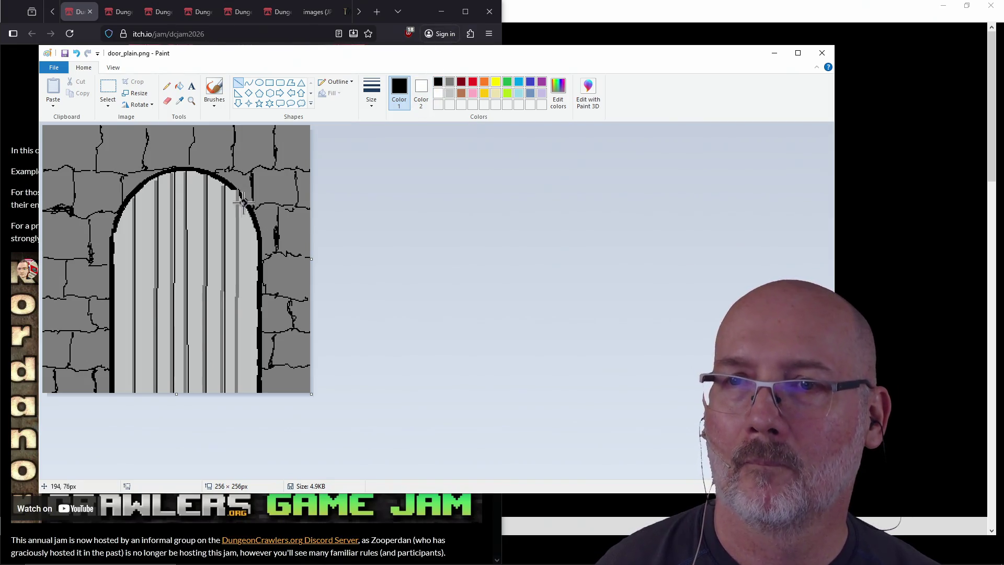
left_click_drag(236, 194, 239, 403)
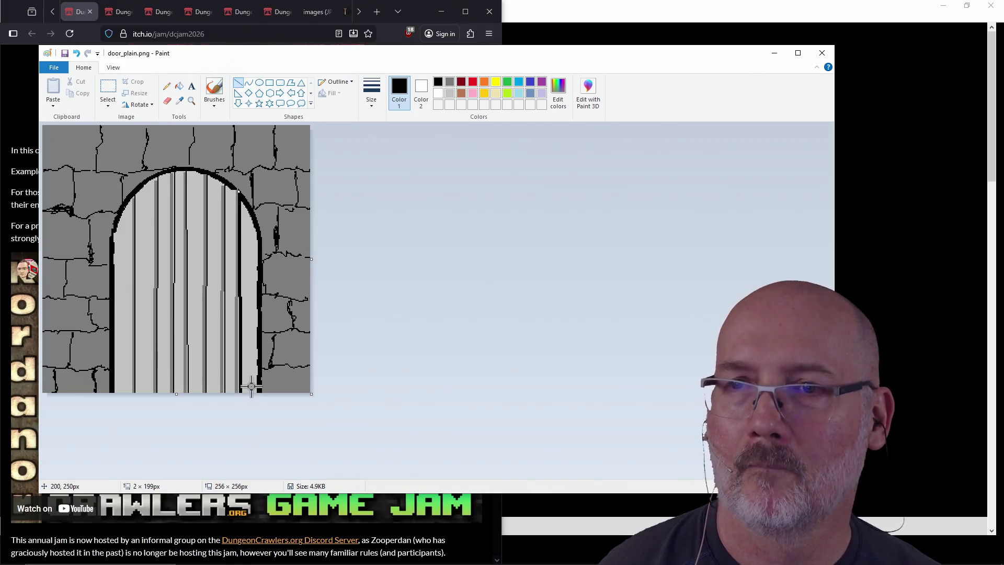
left_click(371, 93)
left_click(374, 143)
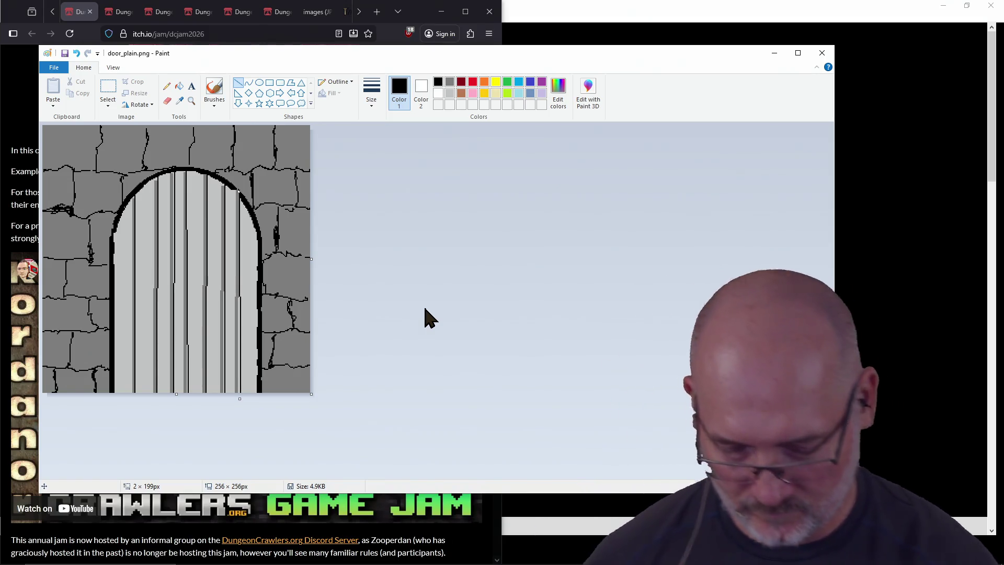
left_click(424, 308)
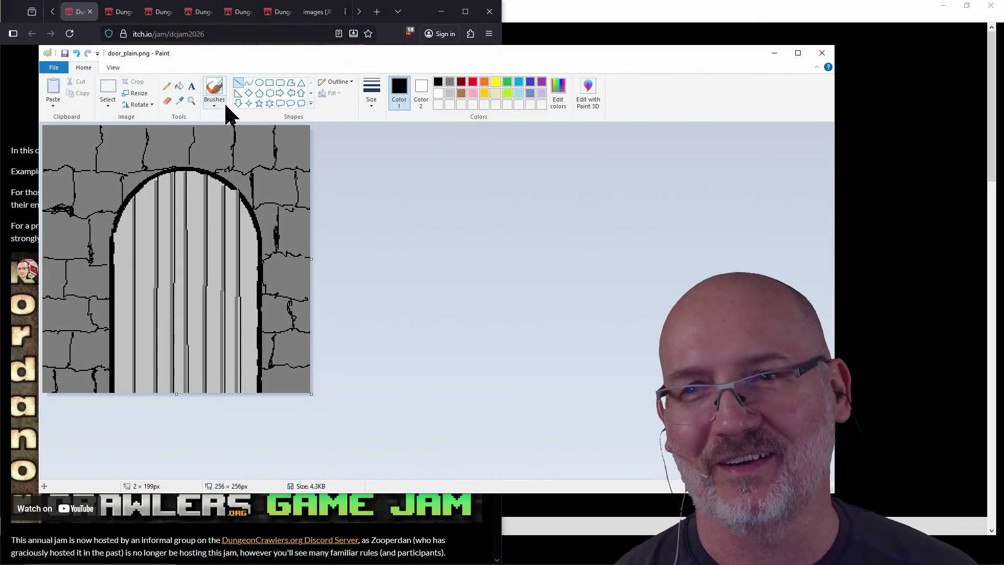
With the Pencil in dark grey, add grain and crack marks along the left plank
left_click(167, 86)
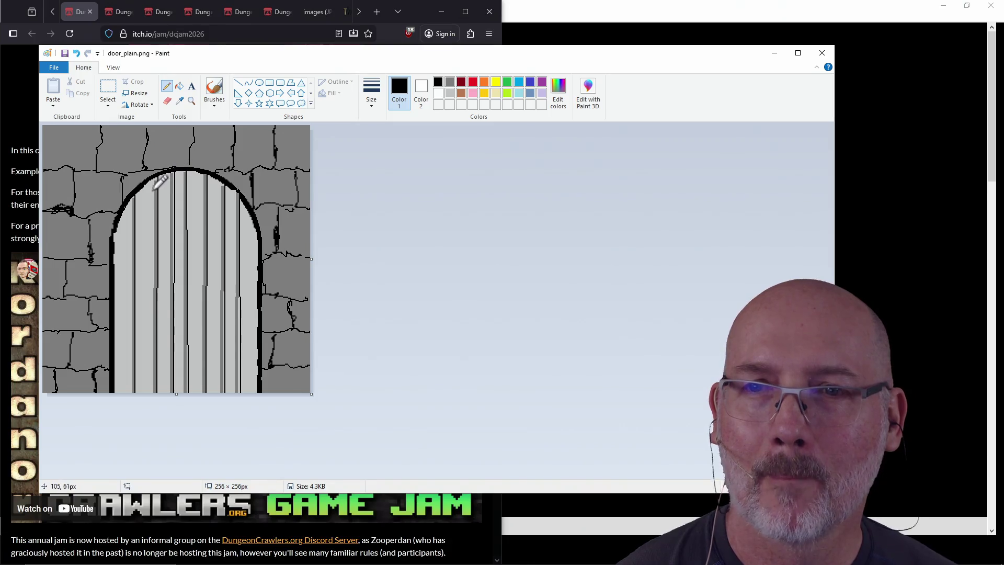
left_click(450, 83)
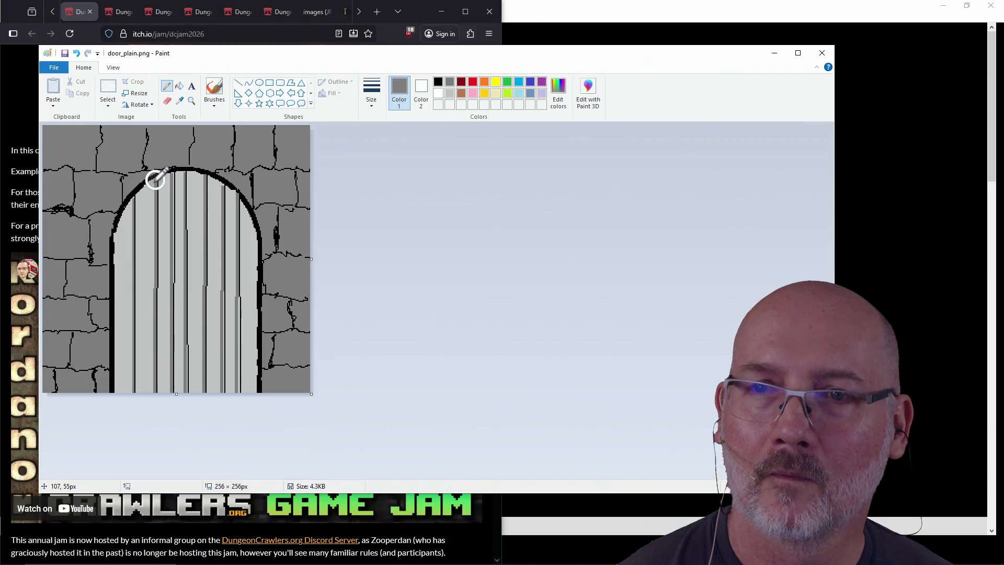
left_click_drag(153, 320, 153, 307)
left_click_drag(139, 359, 144, 372)
left_click(144, 340)
left_click_drag(142, 302, 142, 311)
left_click_drag(146, 249, 137, 206)
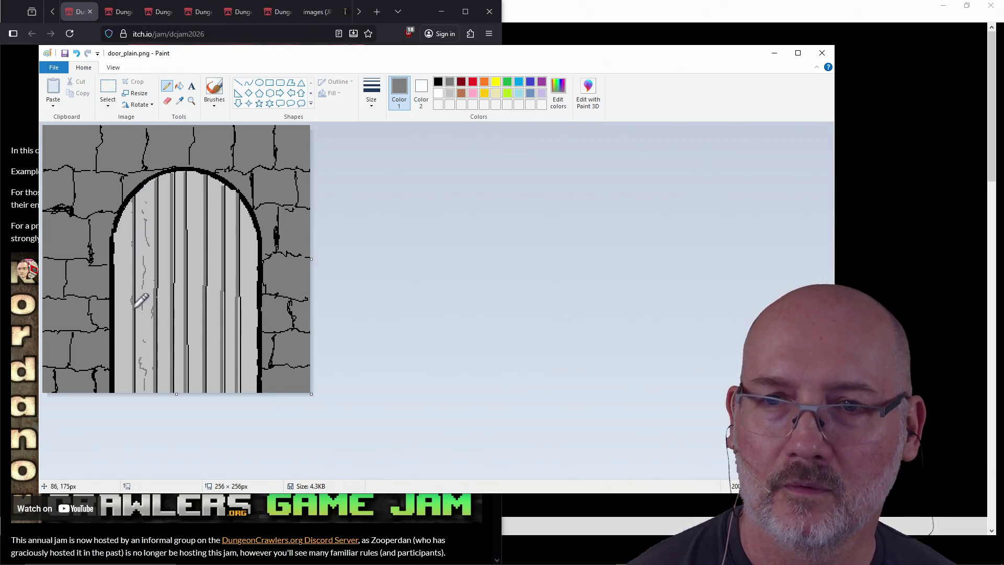
left_click_drag(134, 388, 123, 314)
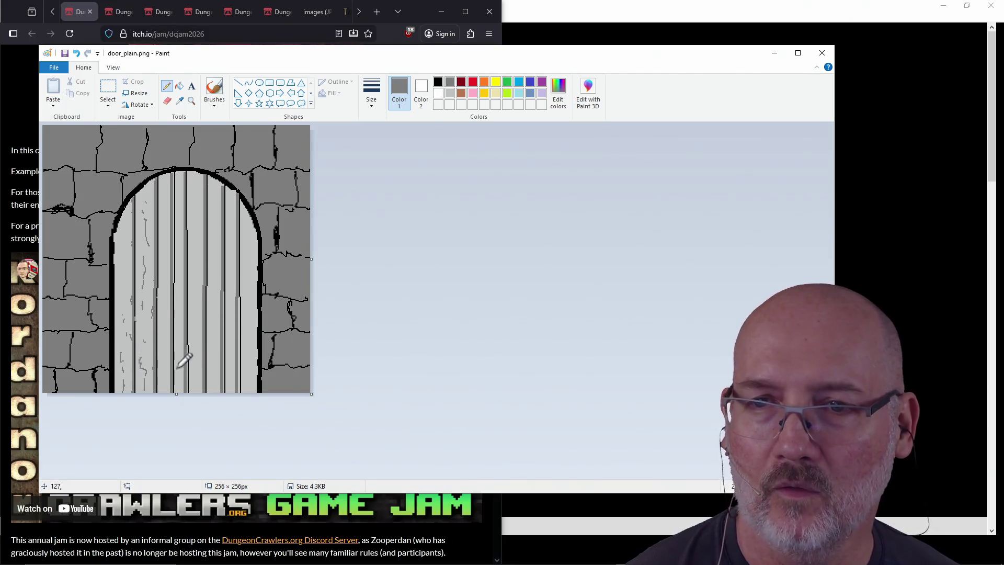
Add dark grey grain and crack strokes down the centre and right planks
mouse_move(168, 381)
left_mouse_down()
mouse_move(173, 188)
mouse_move(174, 379)
mouse_move(187, 346)
mouse_move(187, 382)
left_mouse_up()
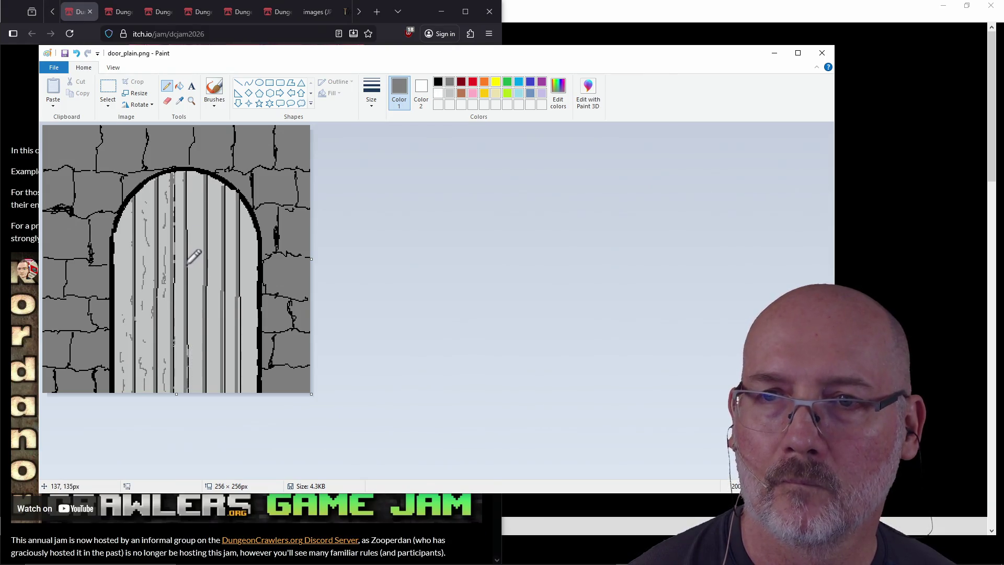
left_click_drag(179, 180, 179, 390)
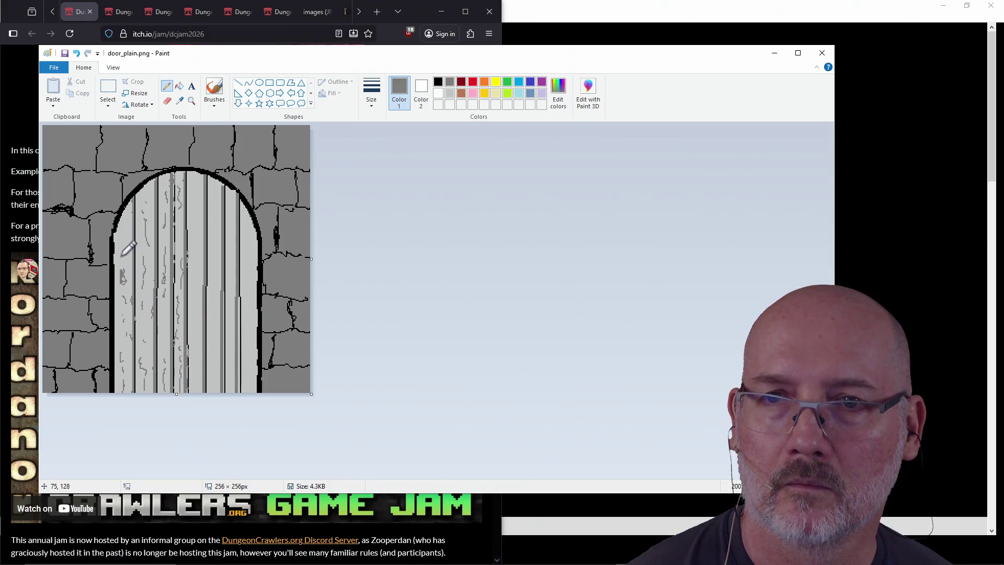
mouse_move(197, 170)
left_mouse_down()
mouse_move(197, 371)
mouse_move(199, 317)
left_mouse_up()
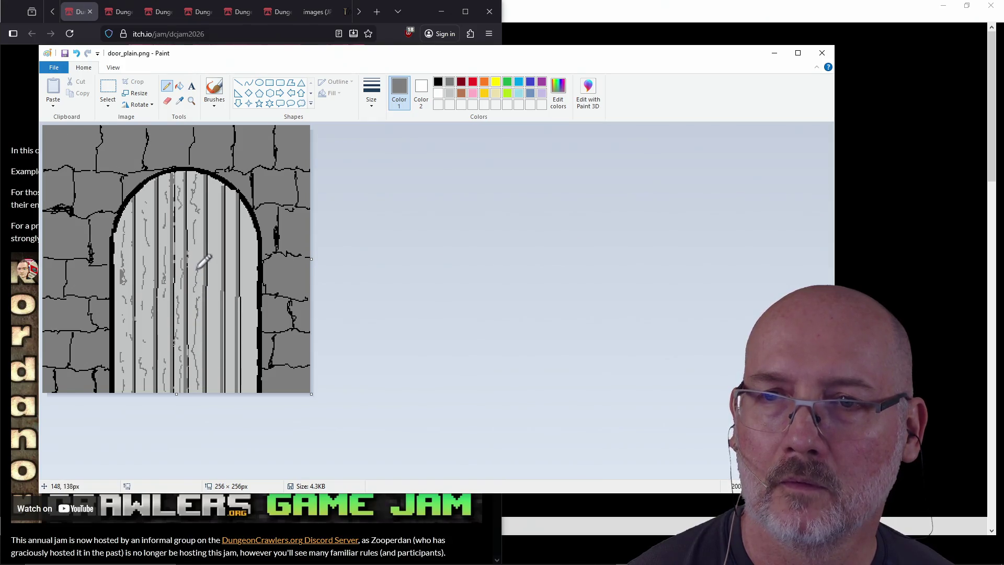
mouse_move(215, 175)
left_mouse_down()
mouse_move(214, 384)
mouse_move(224, 302)
left_mouse_up()
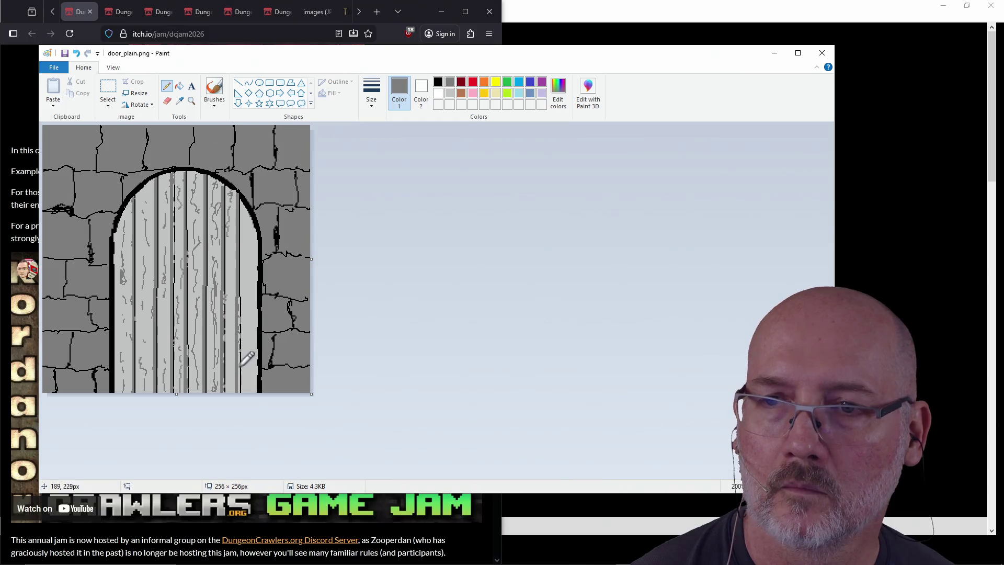
mouse_move(245, 383)
left_mouse_down()
mouse_move(253, 390)
mouse_move(247, 375)
left_mouse_up()
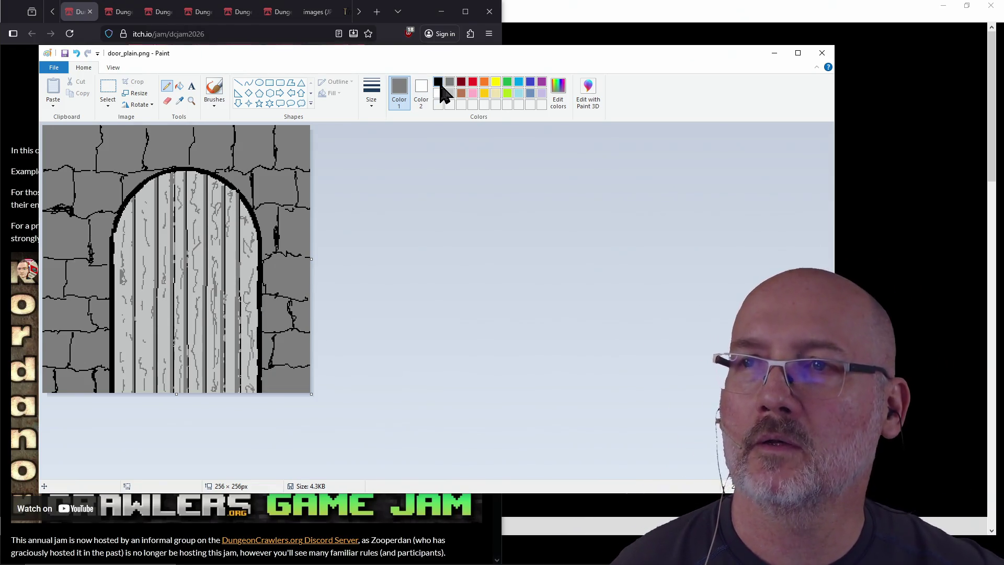
Draw a small black knob with a white highlight on the door's right side and save door_plain.png
left_click(438, 82)
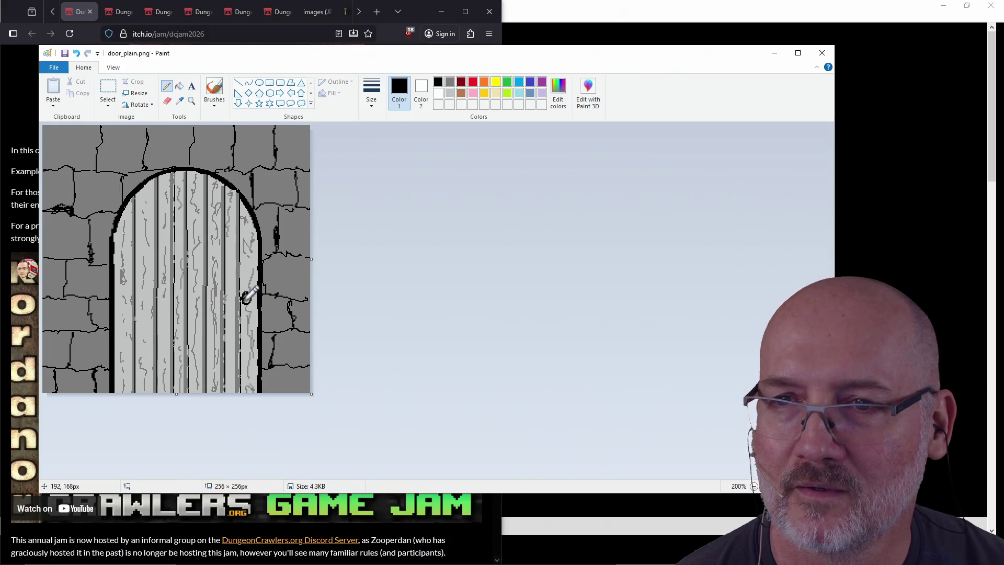
left_click_drag(244, 300, 245, 300)
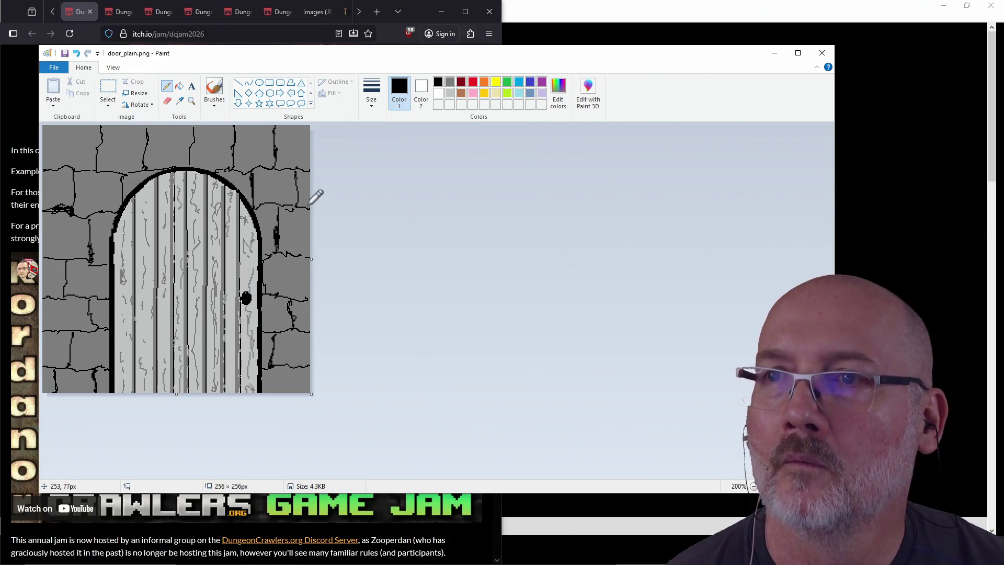
left_click(449, 94)
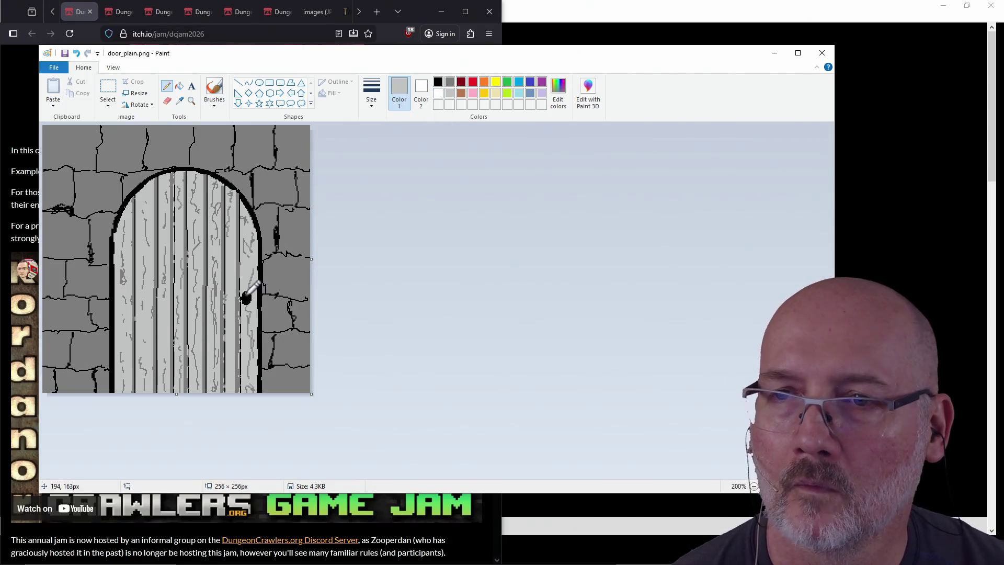
left_click(245, 296)
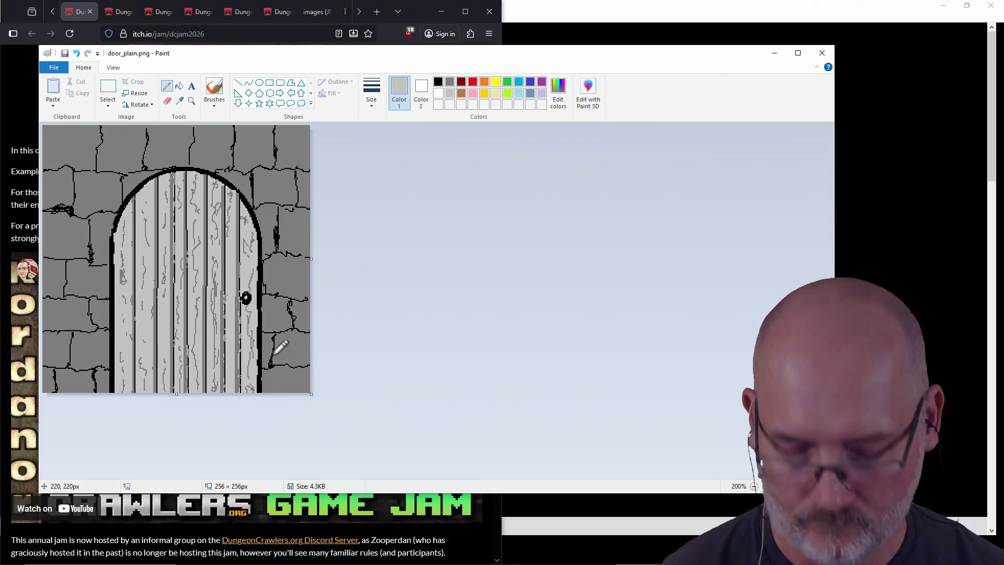
key("ctrl+z")
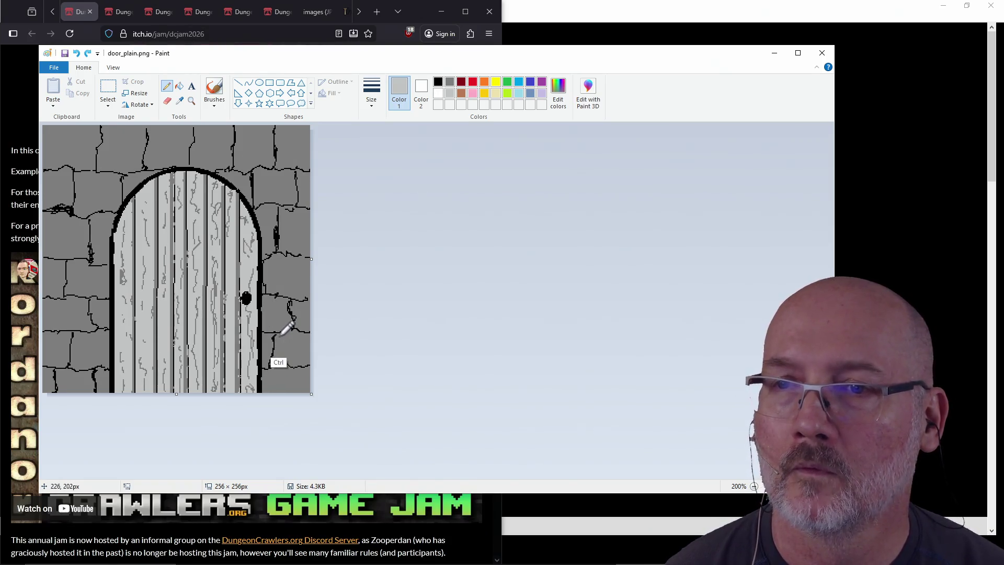
left_click(438, 94)
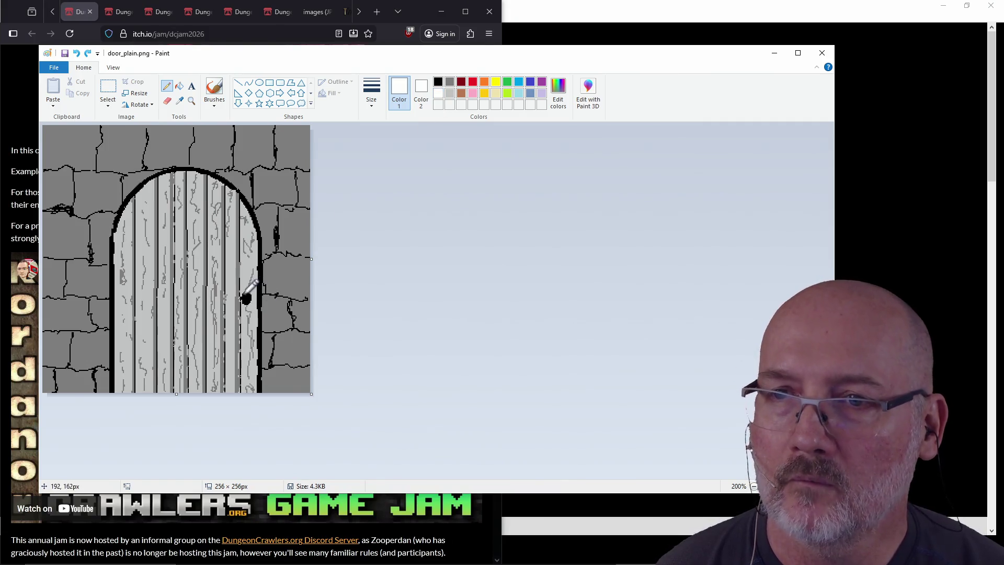
left_click(246, 296)
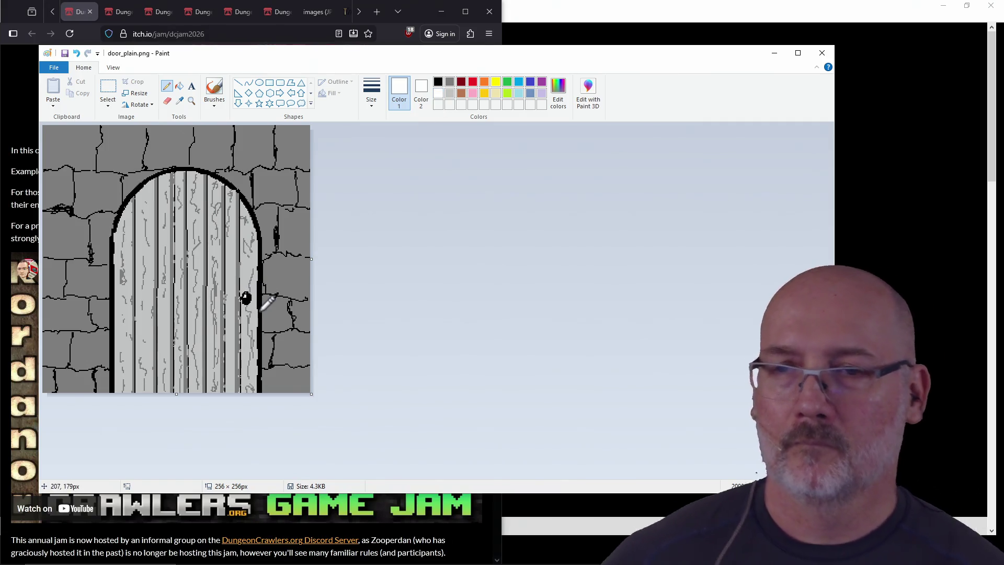
key("ctrl+s")
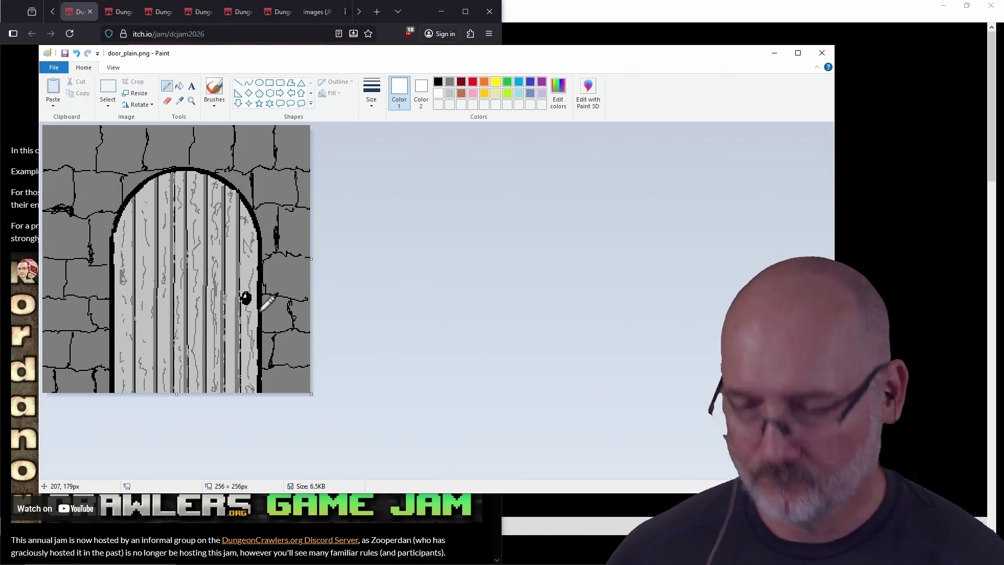
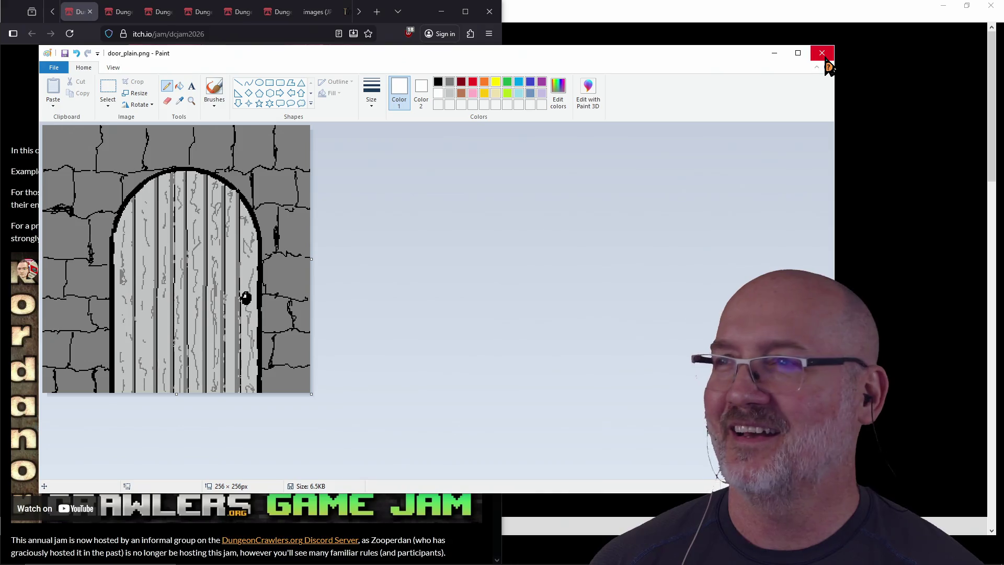
Select the save folder's full path in the Save As dialog, then cancel without saving
left_click(55, 69)
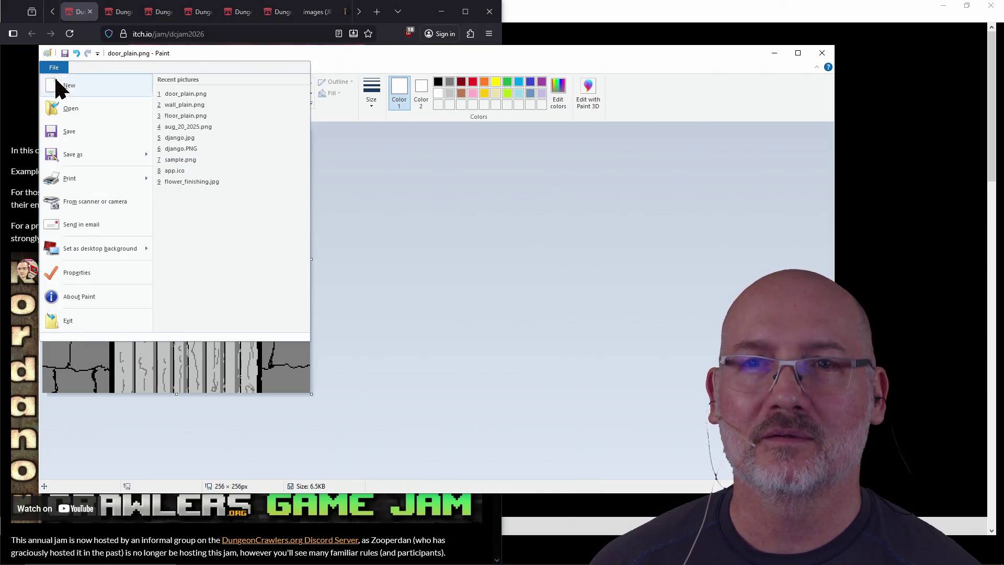
left_click(82, 154)
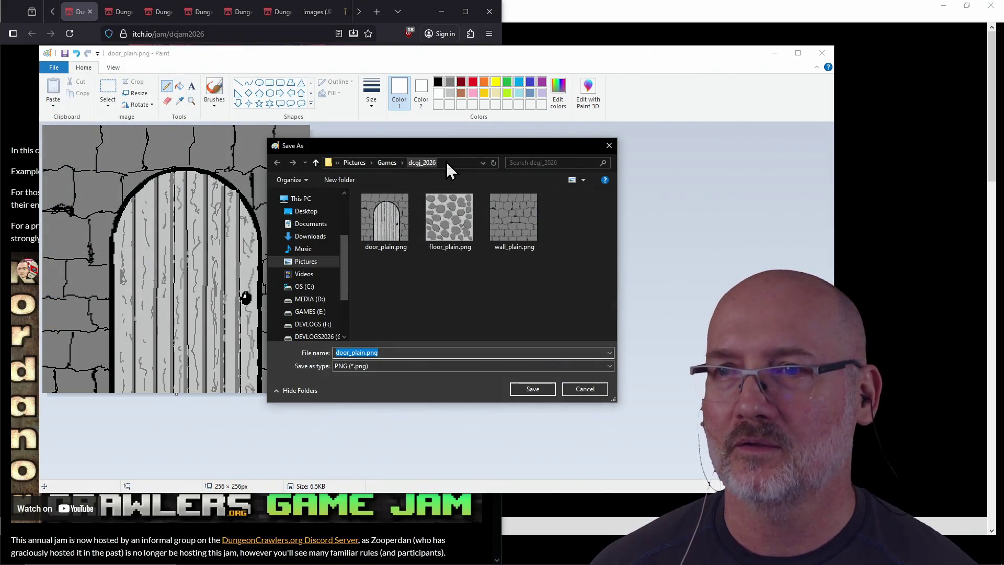
left_click(453, 162)
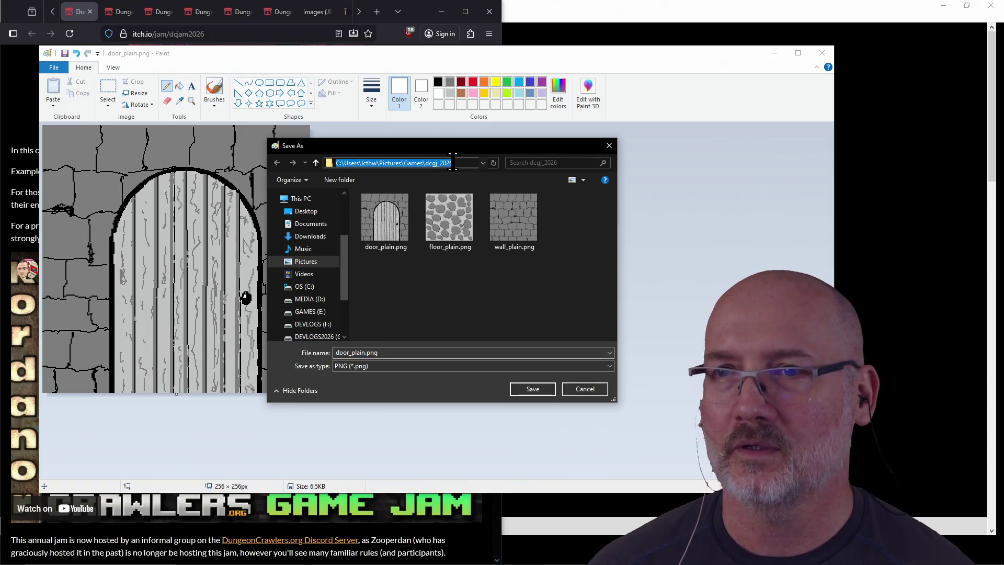
left_click(609, 146)
Close Paint and bring the code editor to the front
left_click(817, 60)
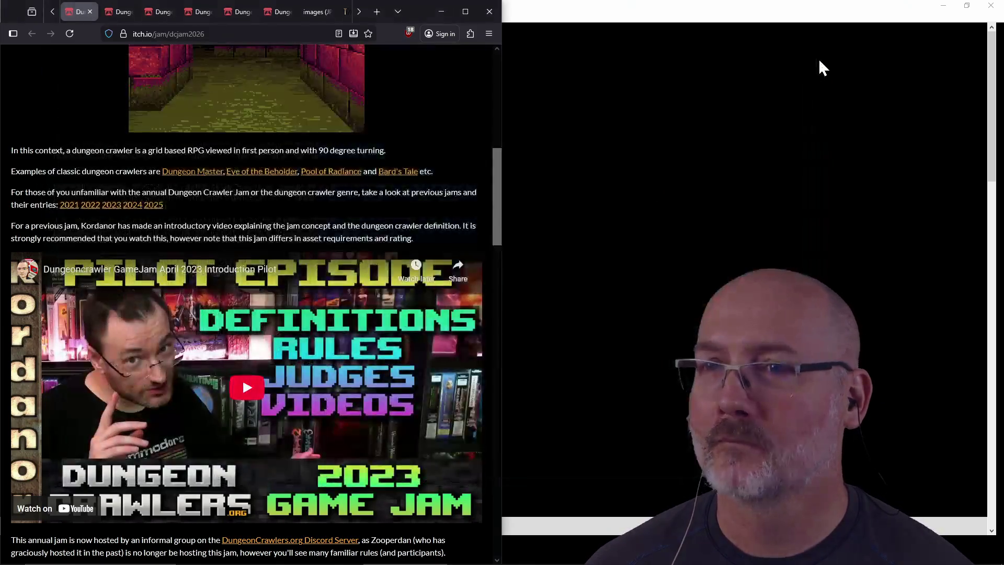
left_click(664, 214)
left_click(663, 214)
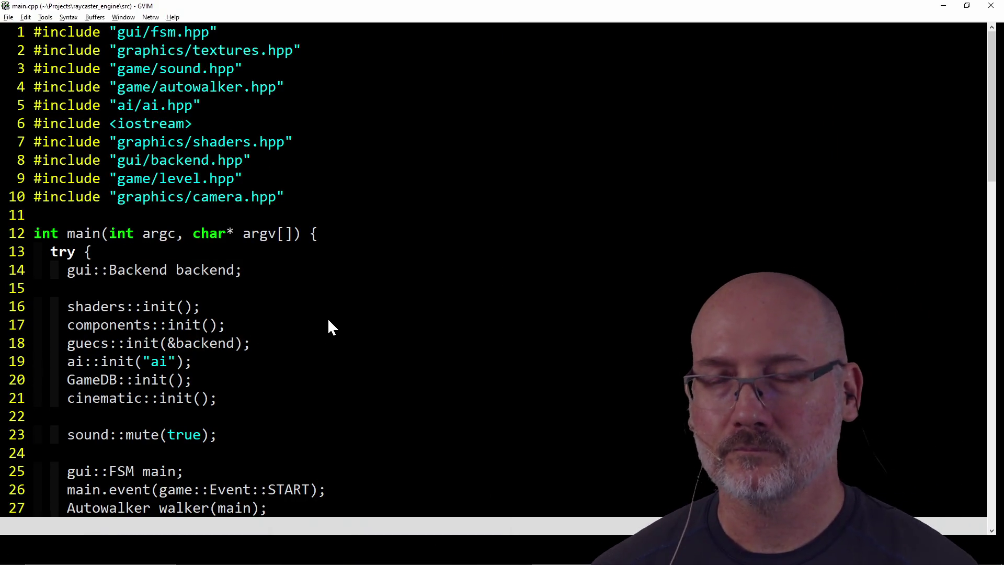
In PowerShell, copy door_plain.png into assets\doors as door_plain.png
key("alt+Tab")
key("alt+Tab")
key("alt+Tab")
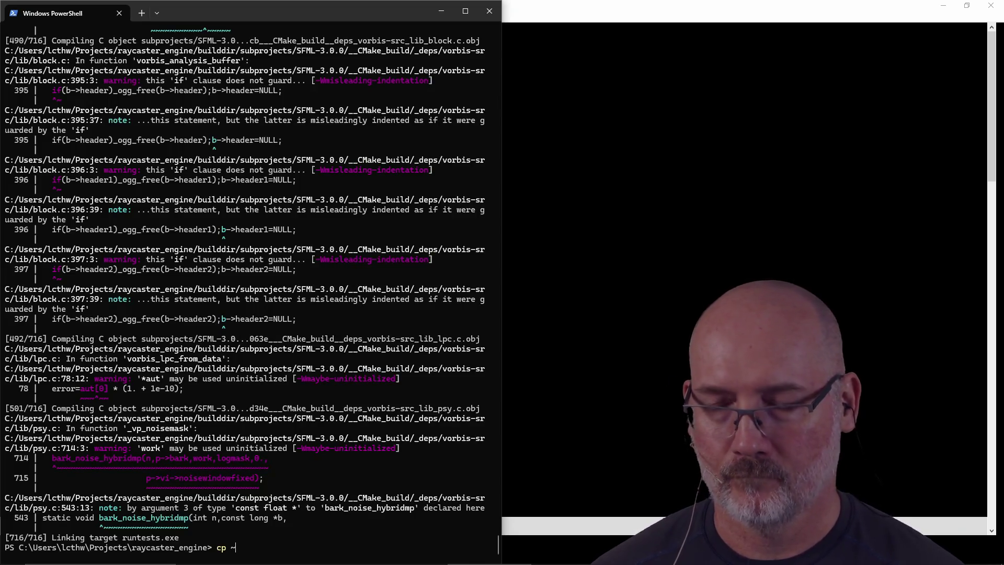
type("C:\\Users\\lcthw\\Pictures\\Games\\dcgj_2026")
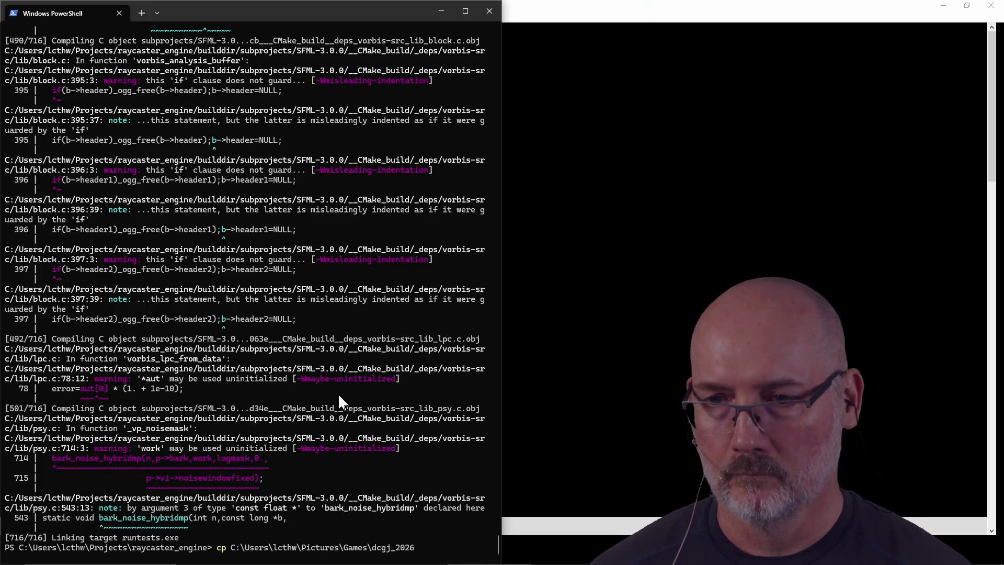
type("d")
key("Tab")
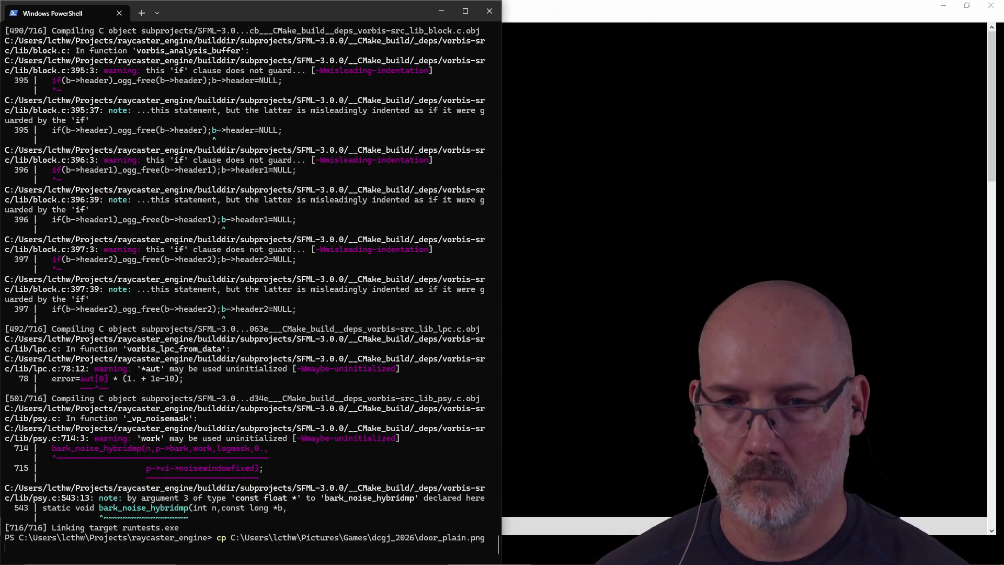
type("ors\\door_moss_wall.png")
key("Tab")
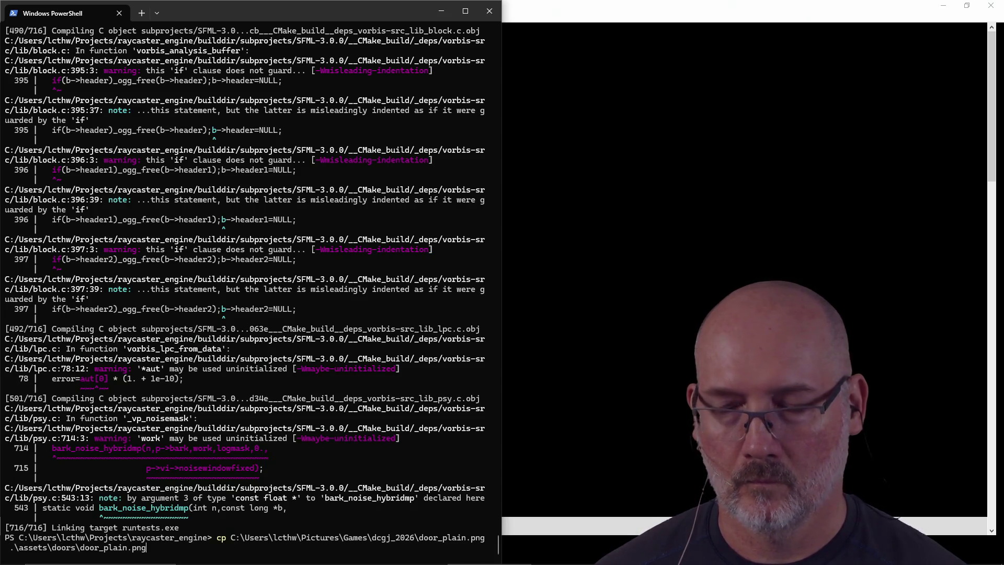
key("Return")
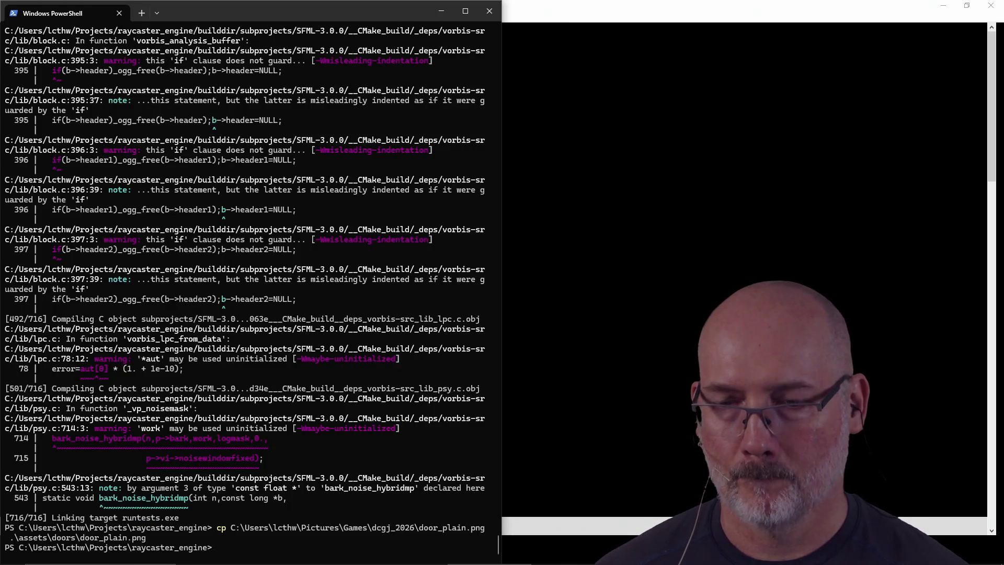
Copy wall_plain.png into assets\textures as wall_plain.png
key("Up")
key("BackSpace")
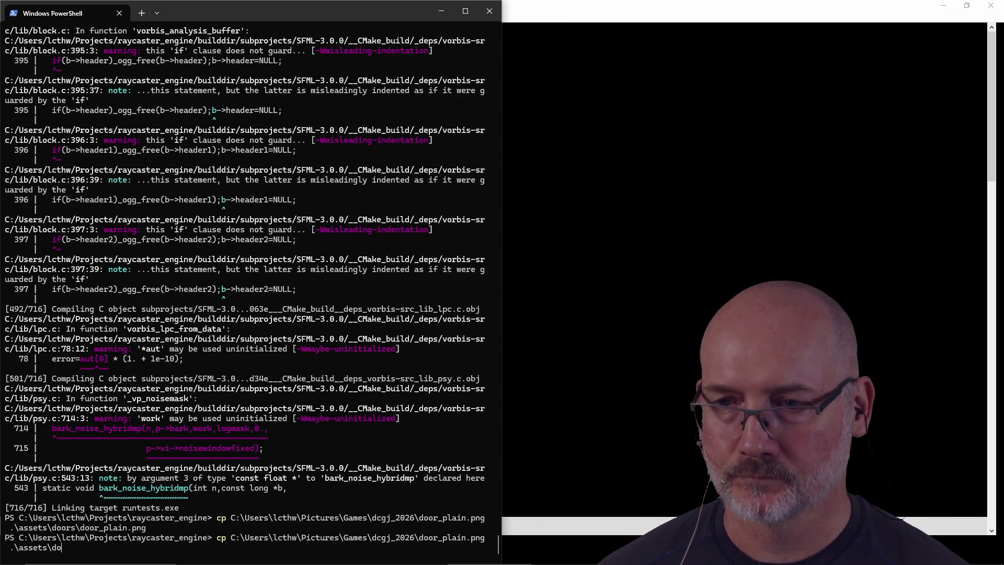
key("Tab")
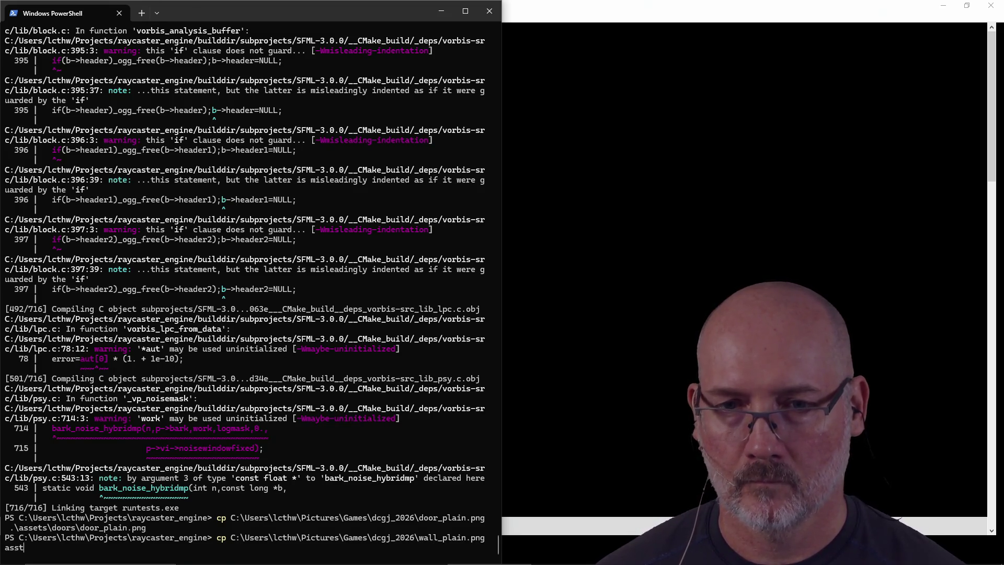
type("\\assets\\textures\\")
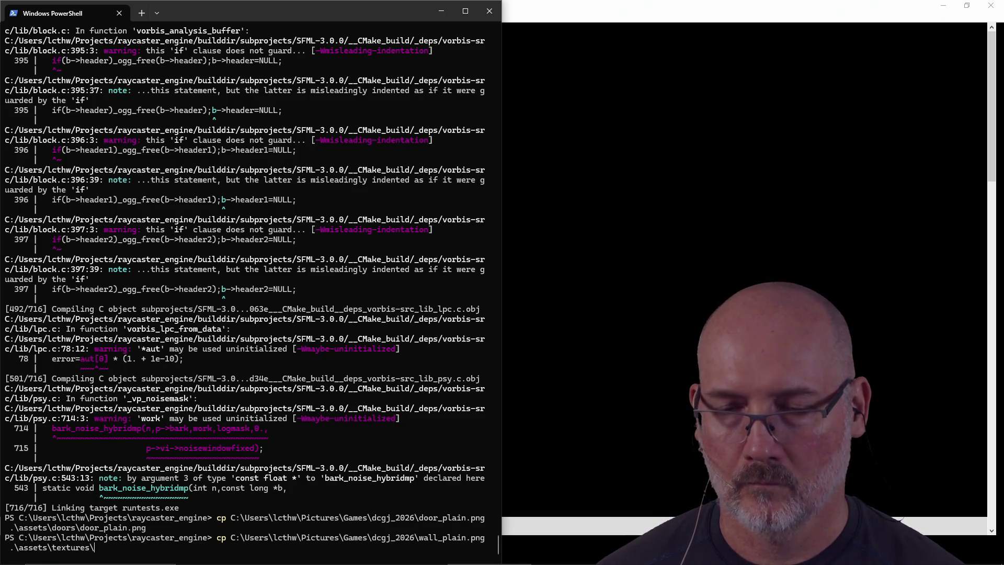
type("wa")
key("Tab")
key("Return")
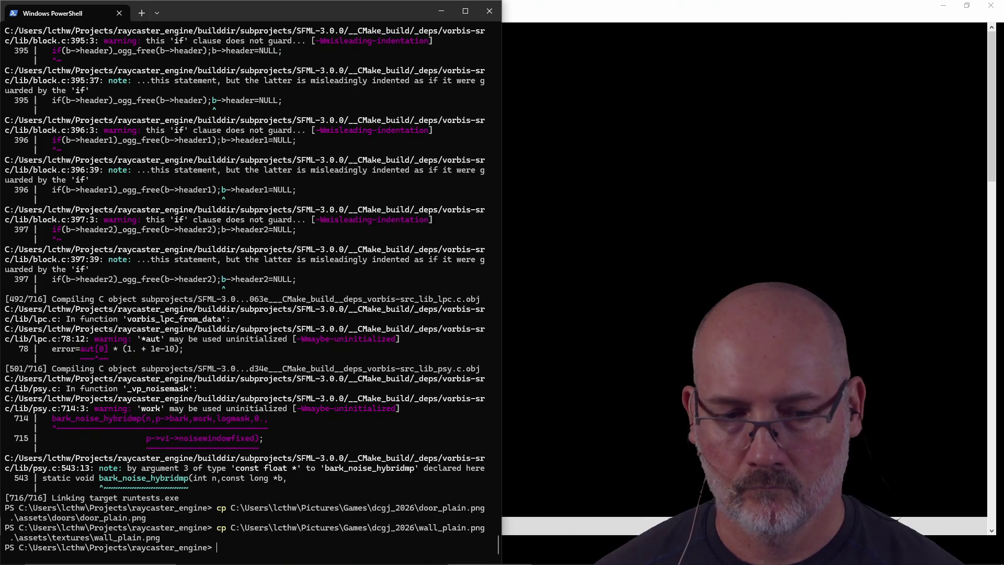
Copy floor_plain.png into assets\textures
key("Up")
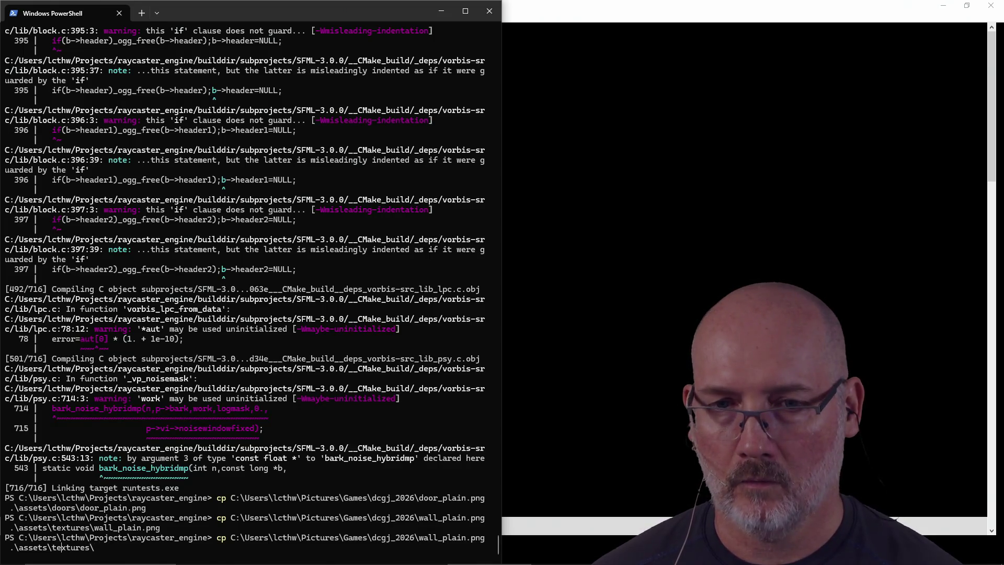
key("BackSpace")
key("BackSpace")
key("BackSpace")
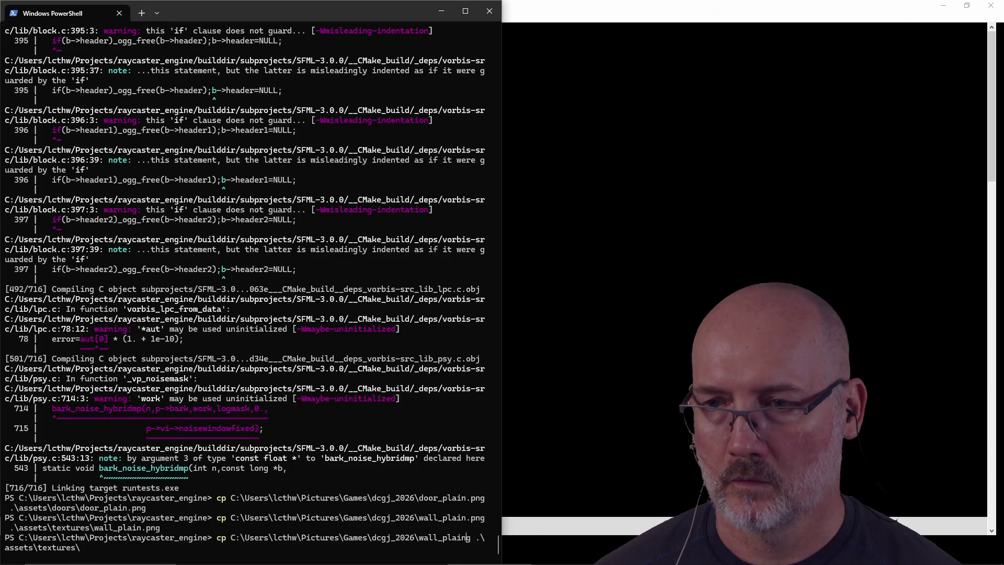
key("BackSpace")
key("BackSpace")
key("BackSpace")
type("floor_plain.png")
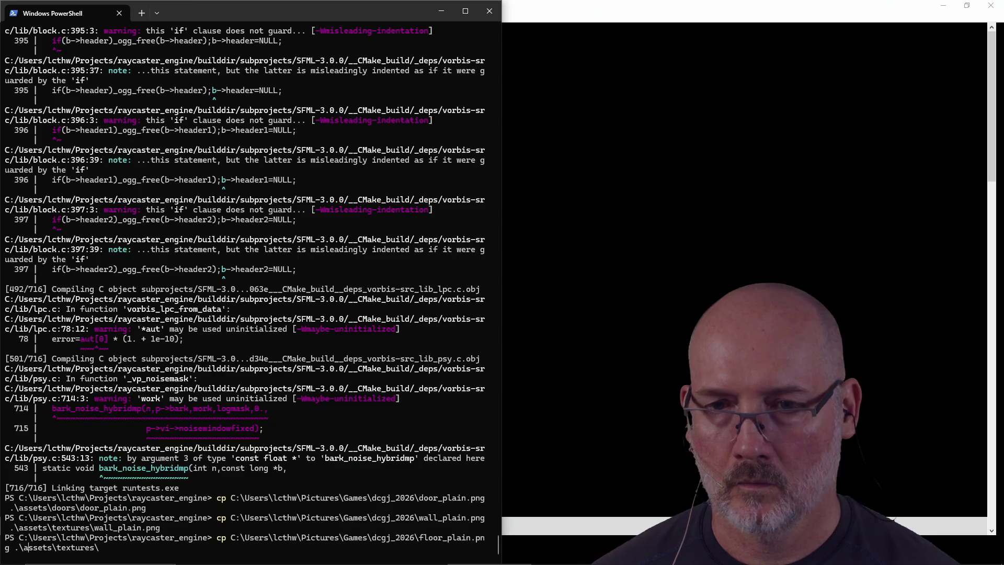
key("Return")
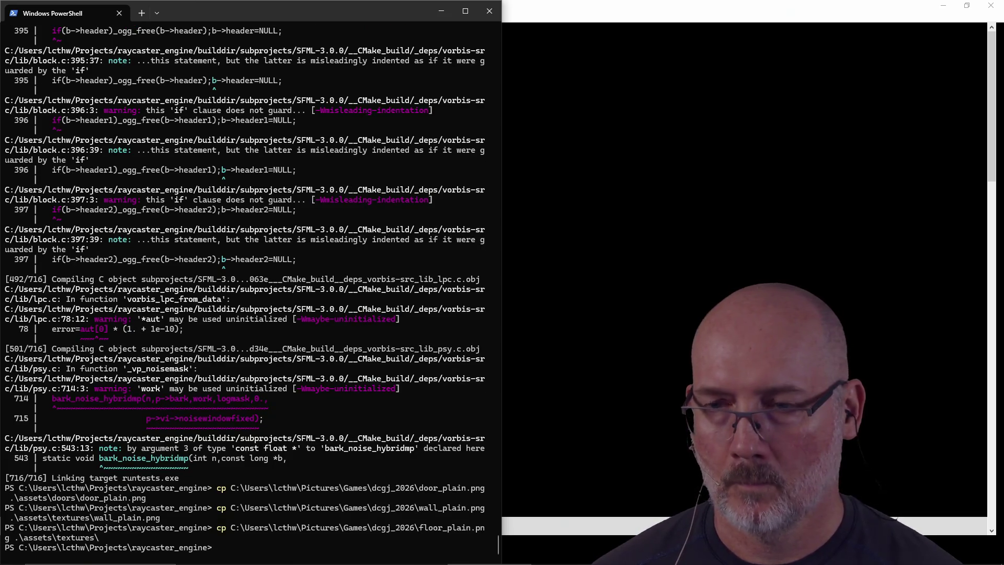
Copy floor_plain.png again as ceiling_black.png, then run make run to rebuild
key("Up")
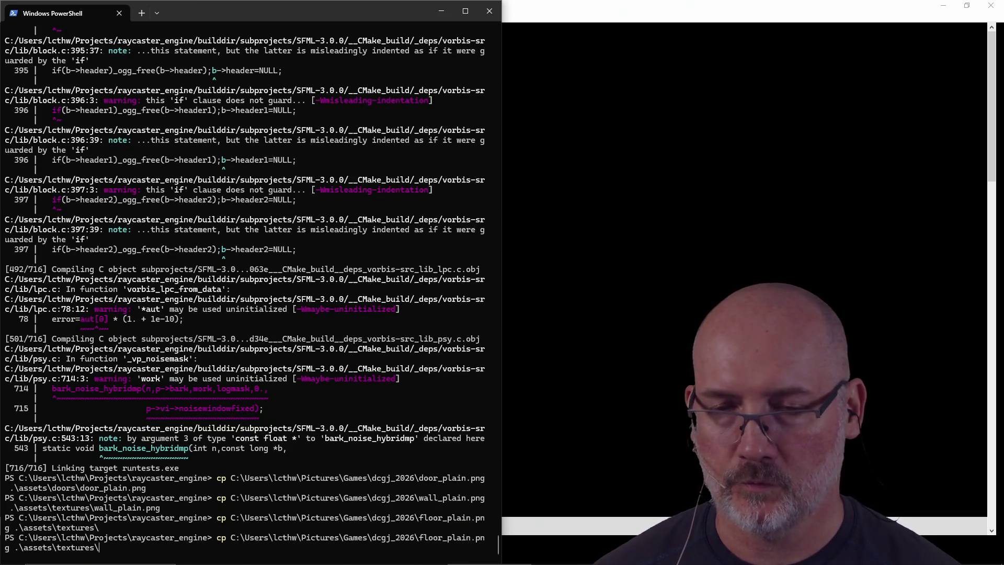
key("Tab")
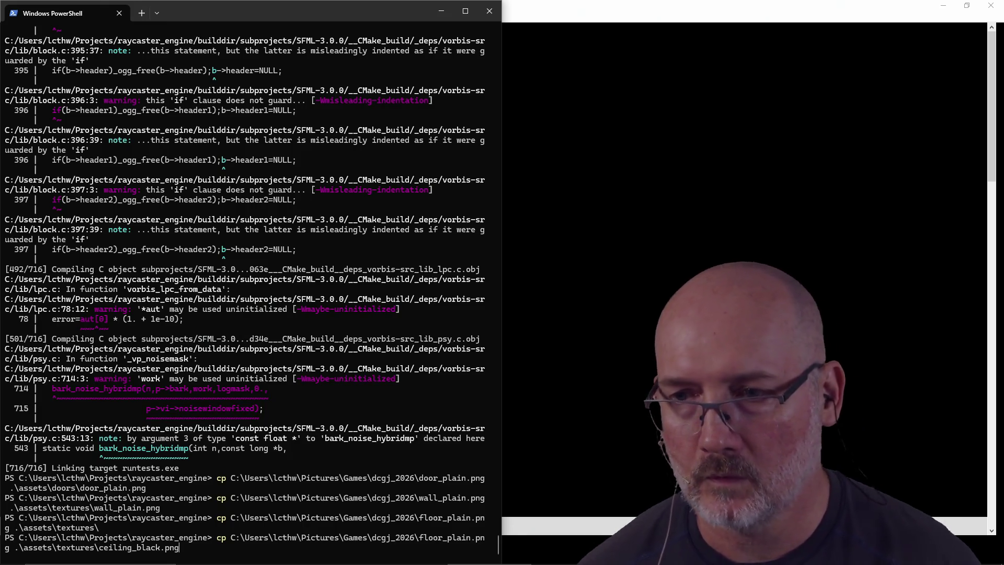
key("Return")
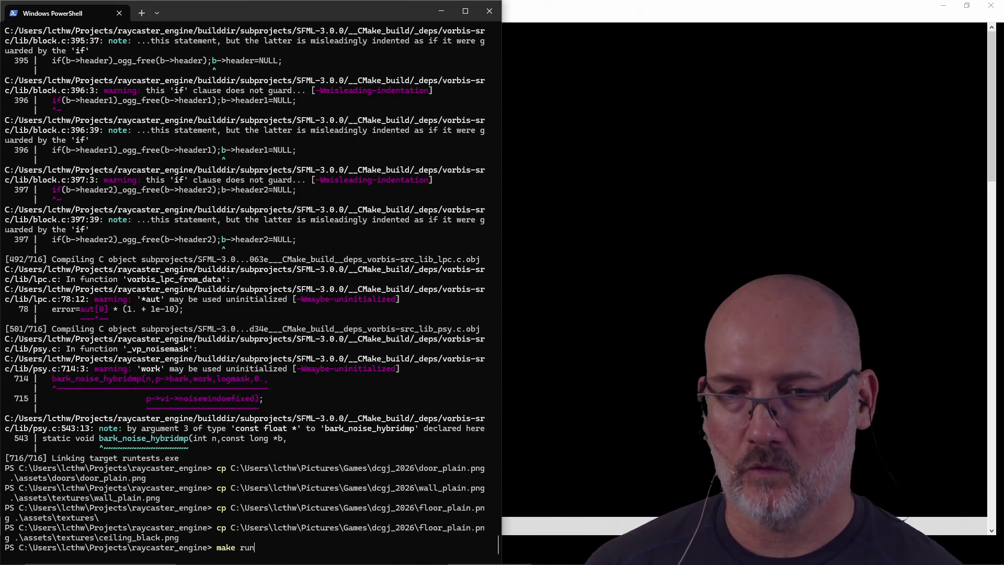
key("Return")
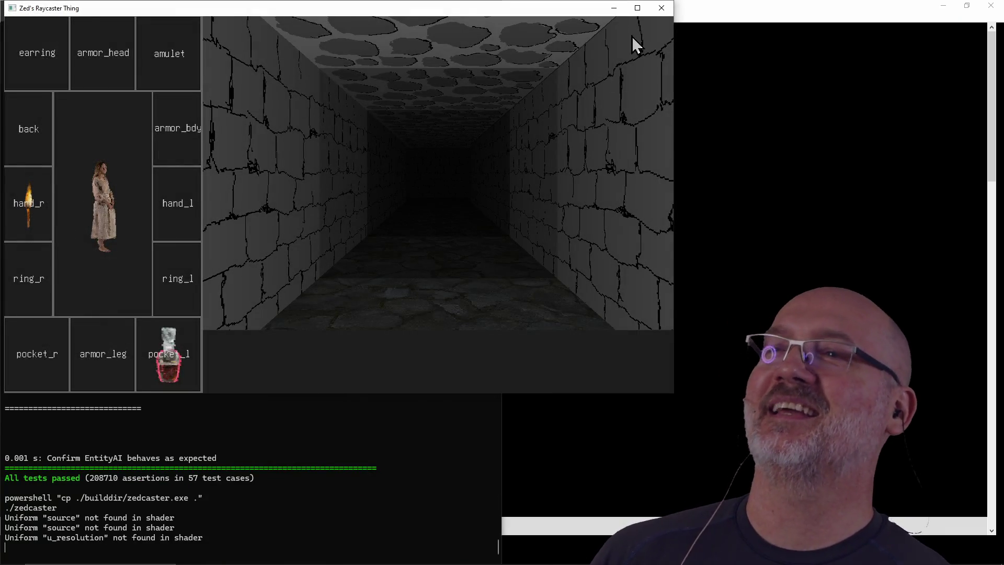
Maximise the game, look around at the grey stone walls, ceiling and rat, then close it
left_click(639, 8)
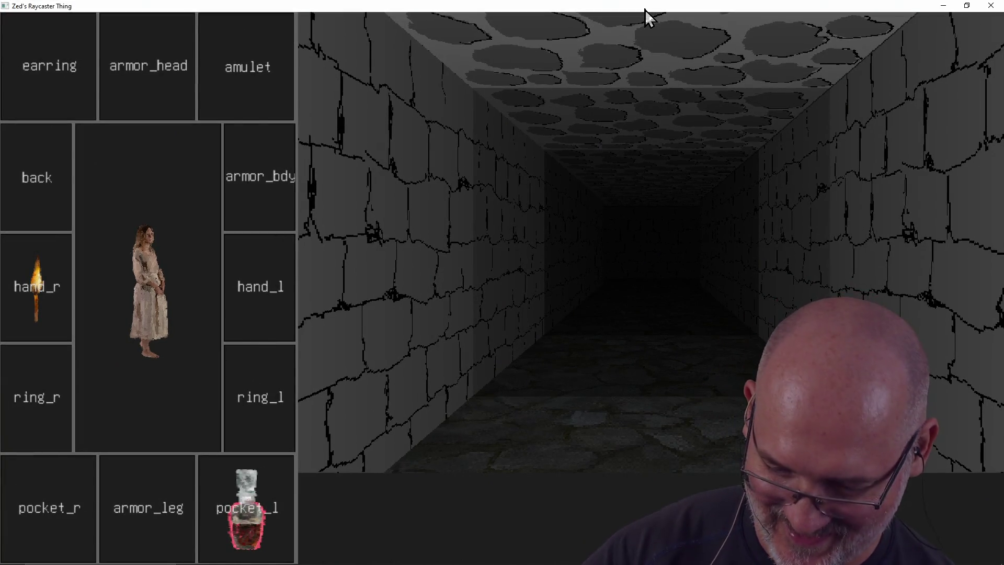
key("a")
key("a")
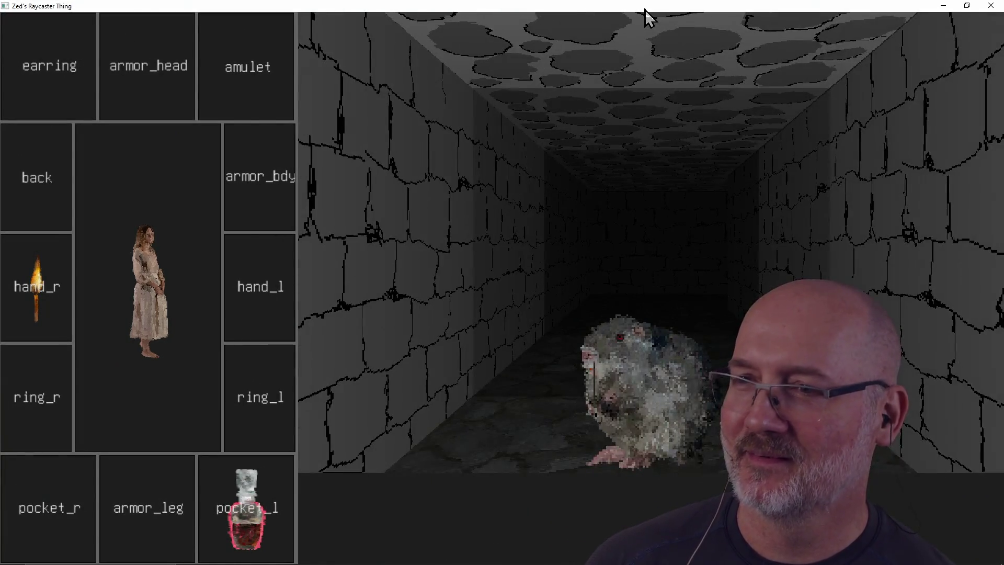
key("a")
key("a")
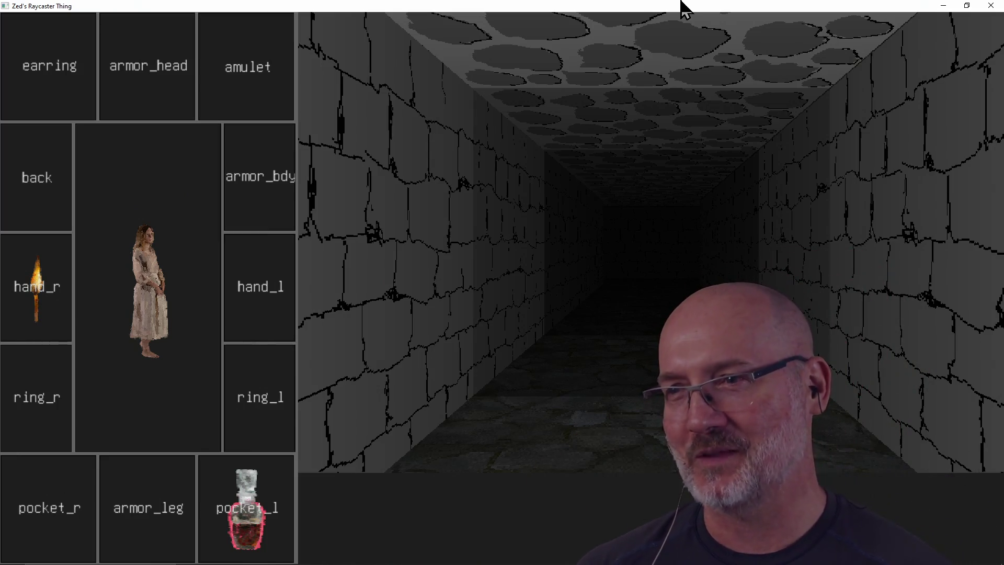
key("a")
key("d")
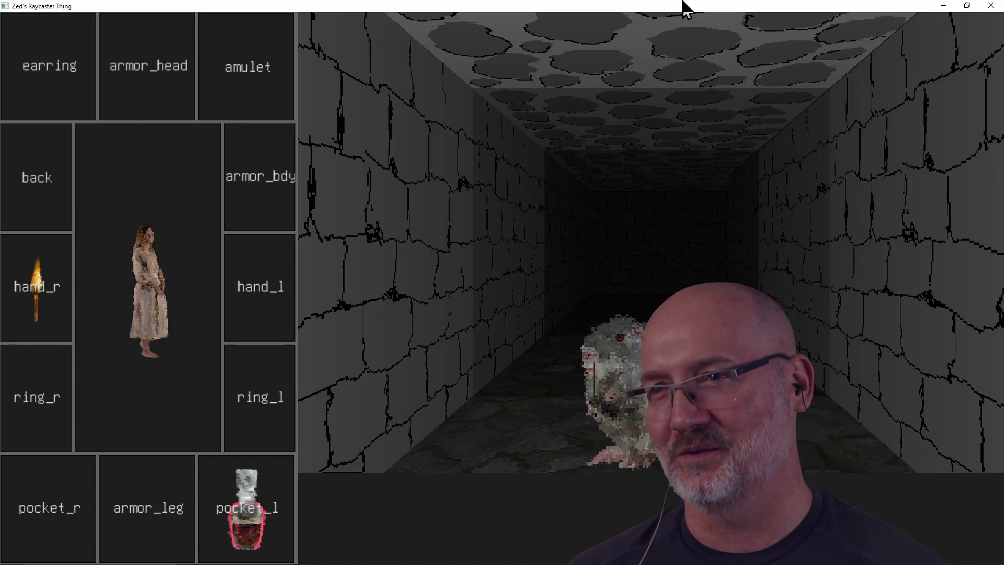
key("a")
key("d")
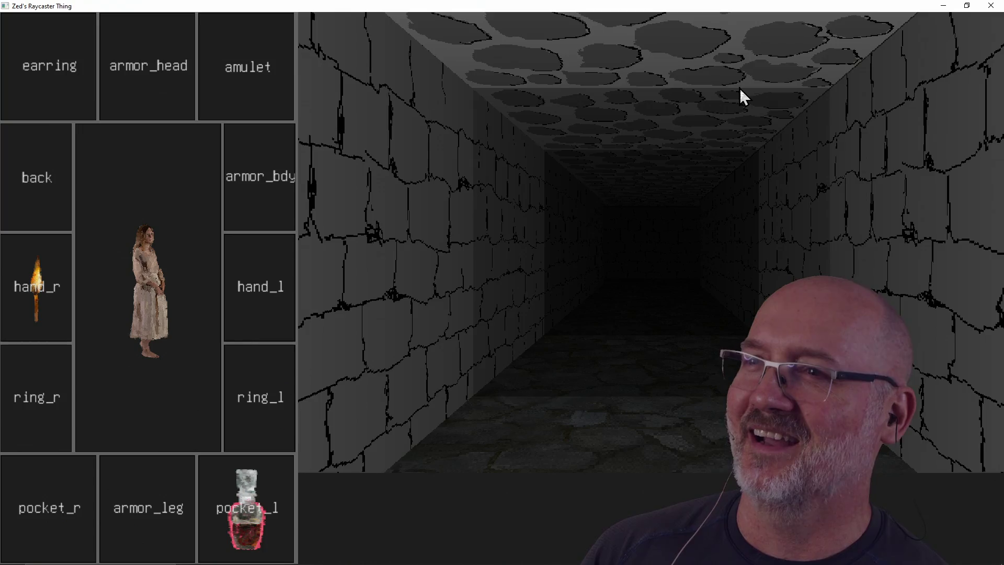
key("d")
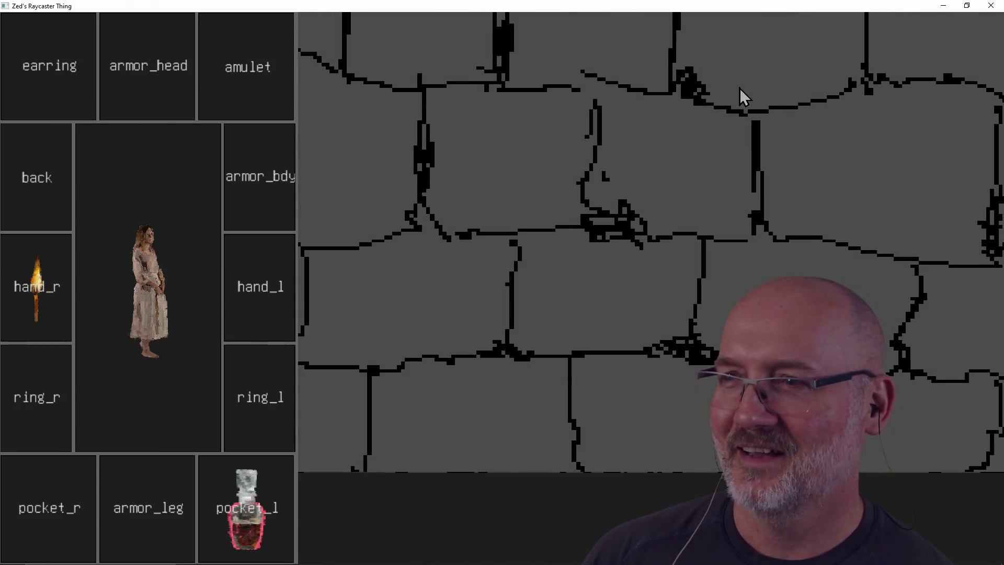
key("a")
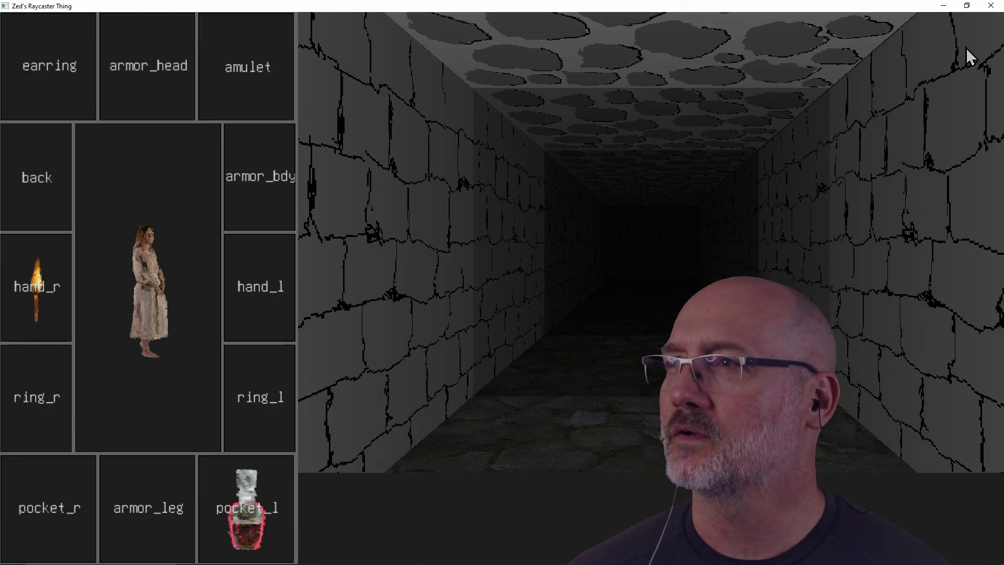
left_click(991, 6)
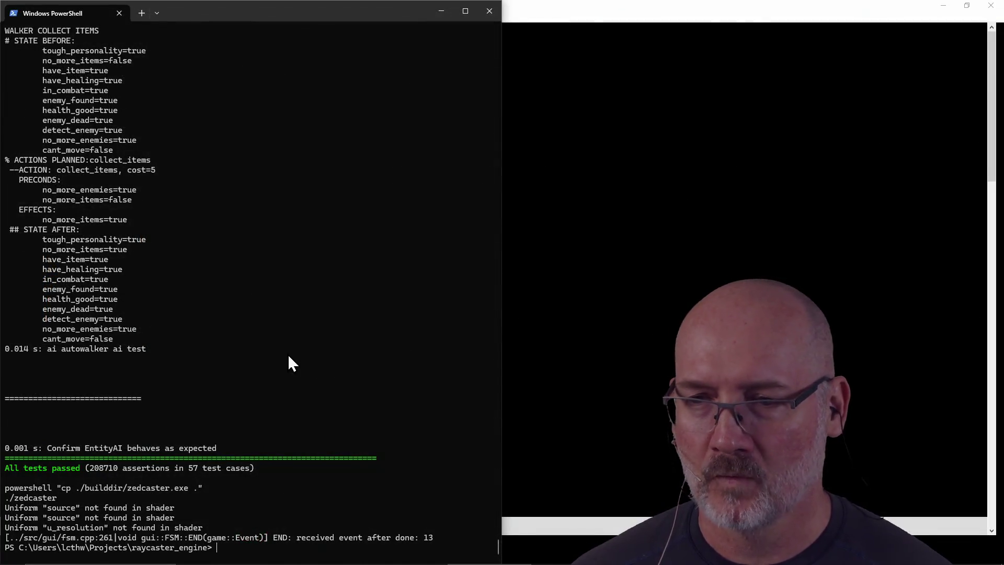
type("ls as")
List assets\textures and complete the floor_plain.png file name
key("Tab")
type("tures\\")
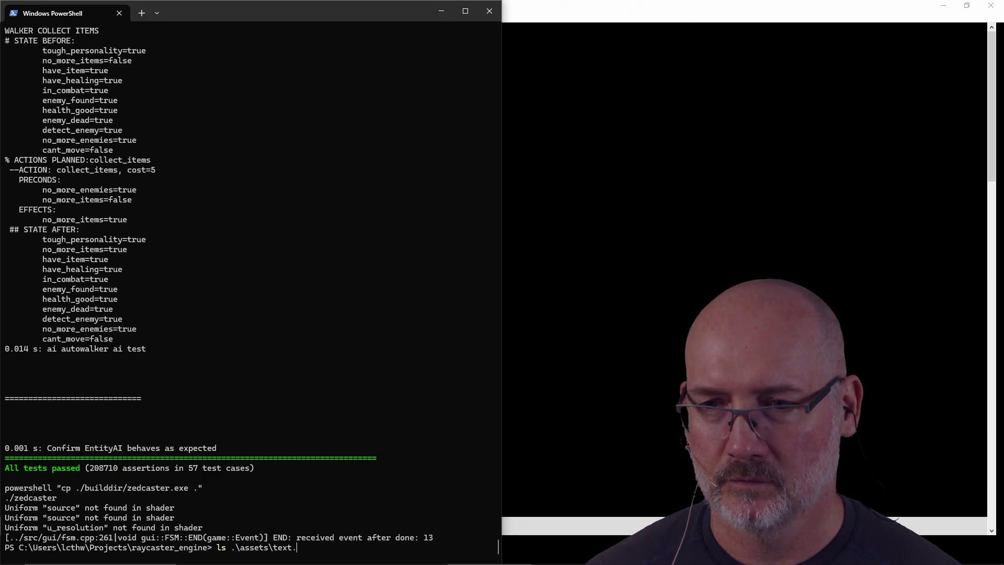
type("f")
key("Tab")
key("Tab")
key("Tab")
key("Tab")
Copy floor_plain.png over assets\textures\floor_gray_stone.png, then rebuild with make run
key("Up")
key("Up")
key("Down")
key("Up")
key("Up")
key("Up")
key("Up")
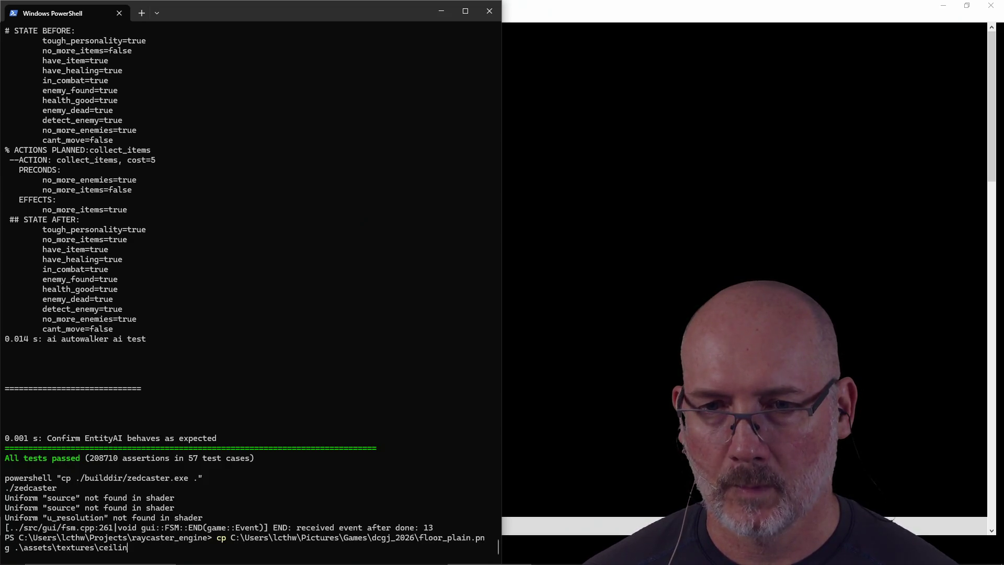
key("Tab")
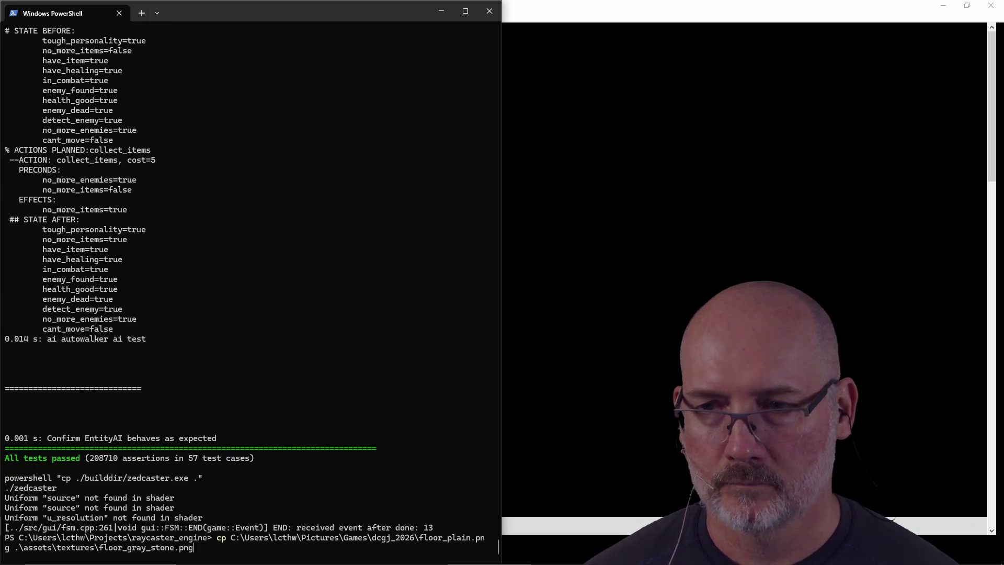
key("Return")
type("make run")
key("Return")
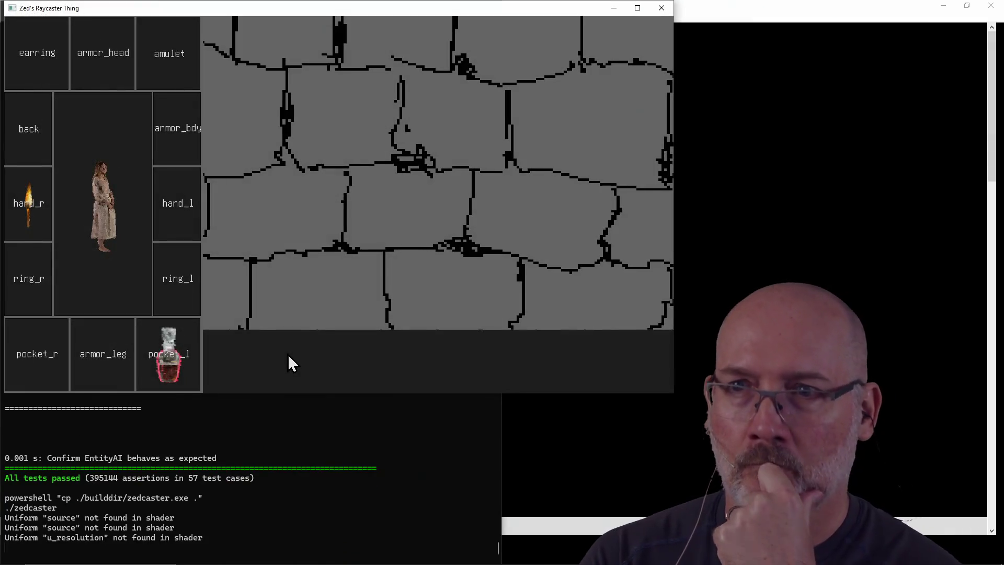
Maximise the game, move and turn to find the rat on the grey cobbled floor, then close it
left_click(638, 7)
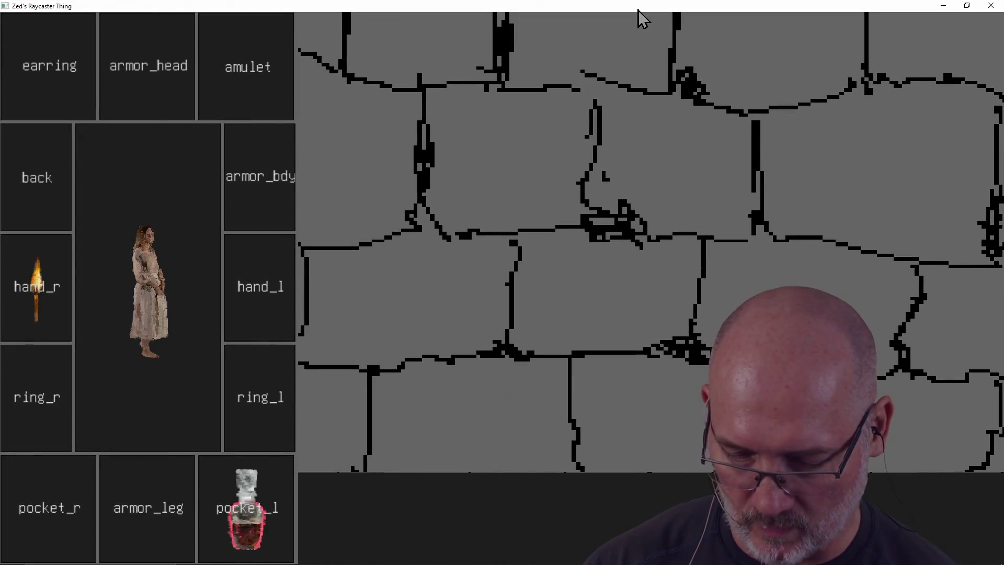
key("a")
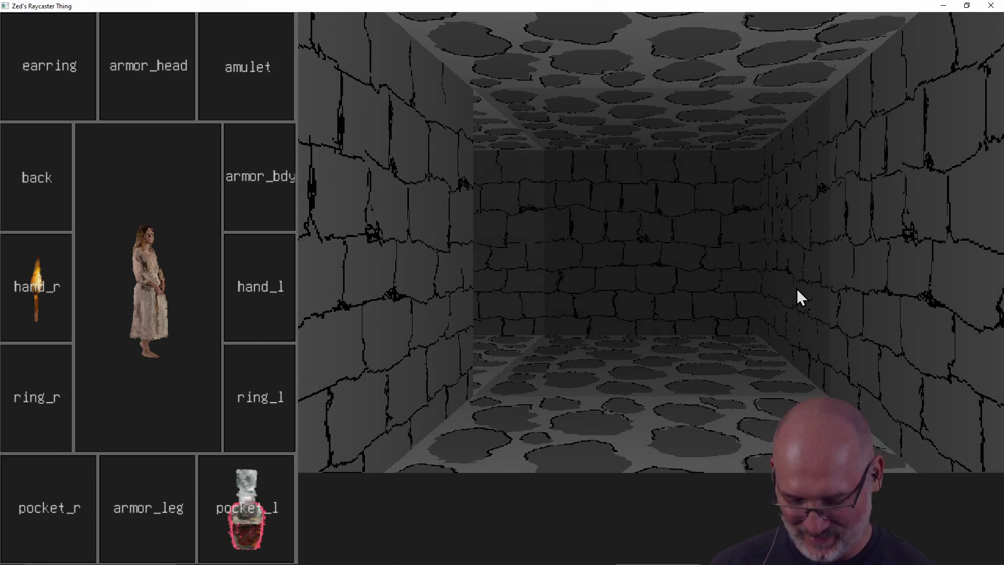
key("w")
key("s")
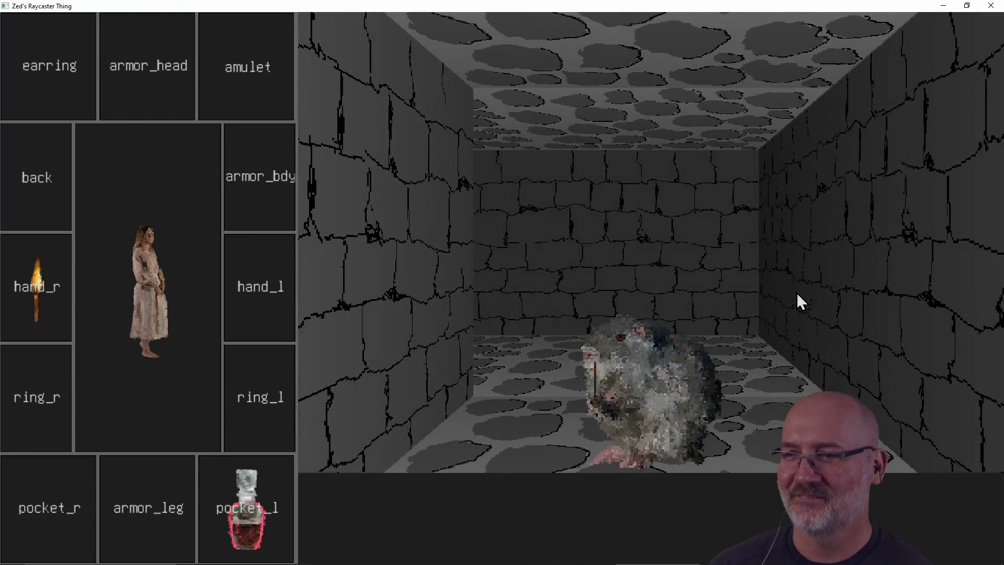
key("a")
key("d")
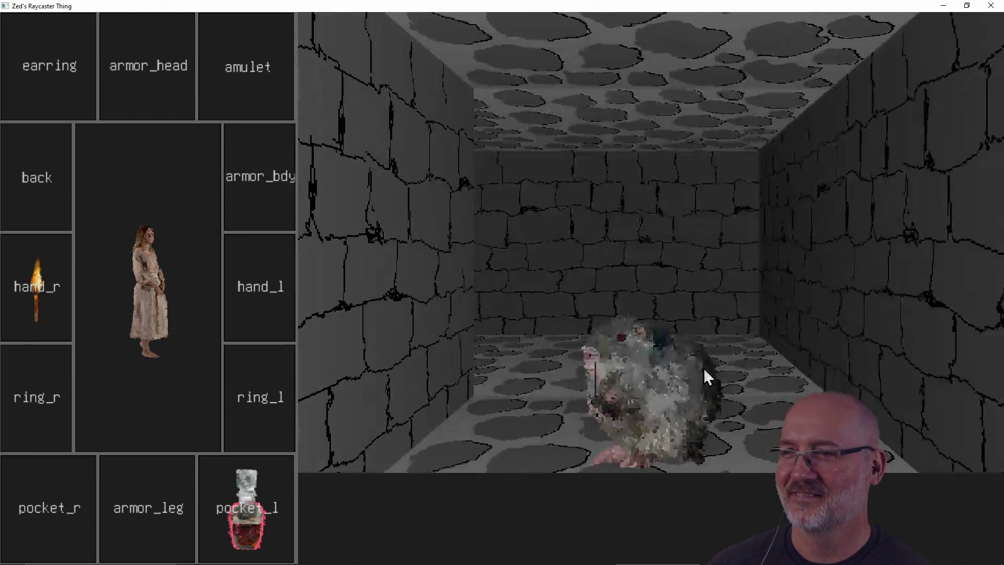
key("a")
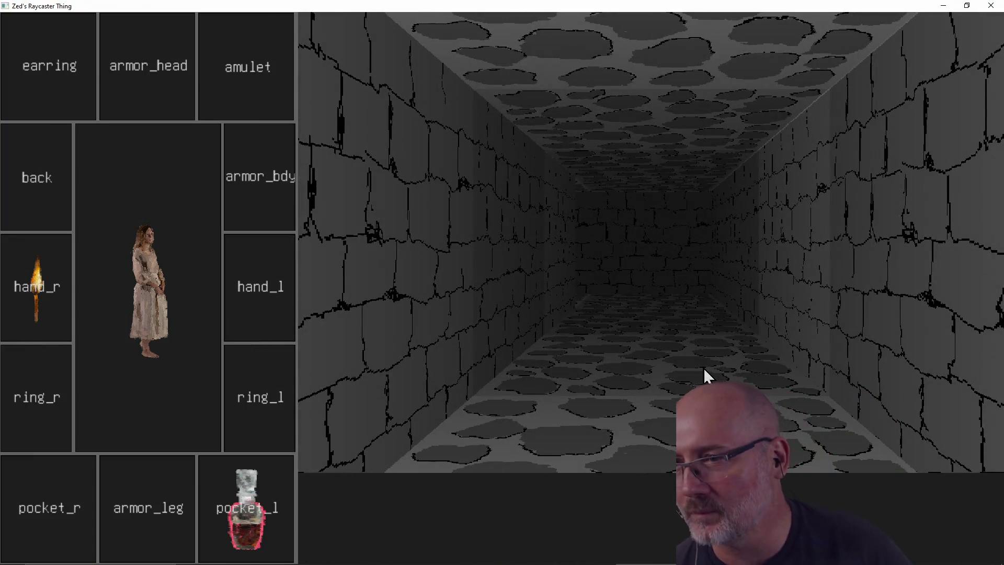
key("d")
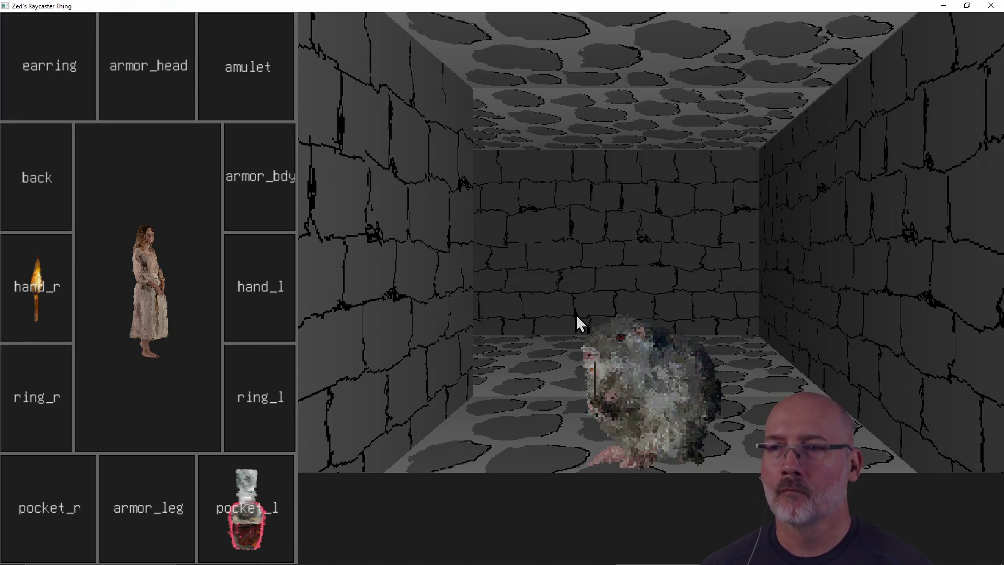
key("a")
key("a")
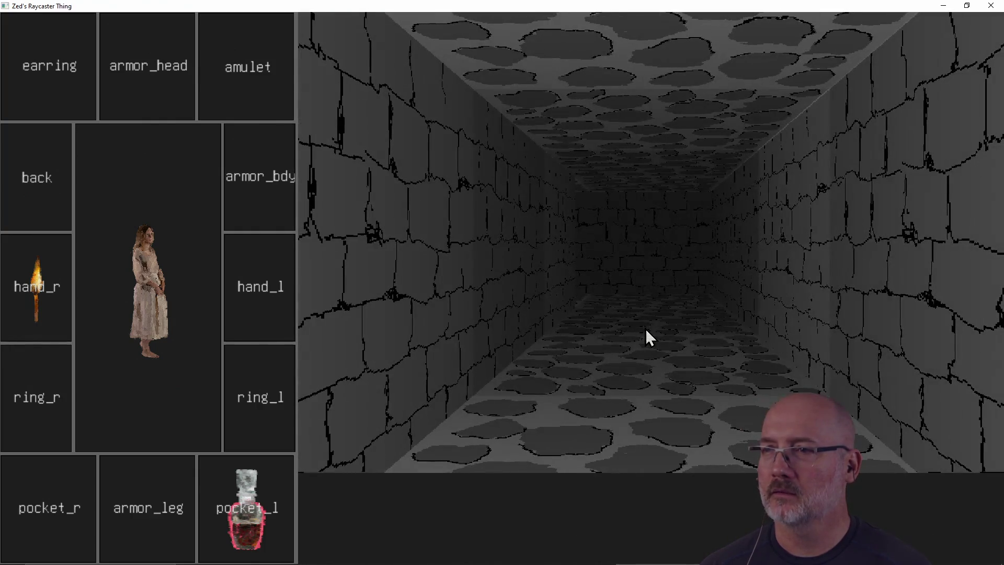
key("d")
key("d")
key("a")
key("a")
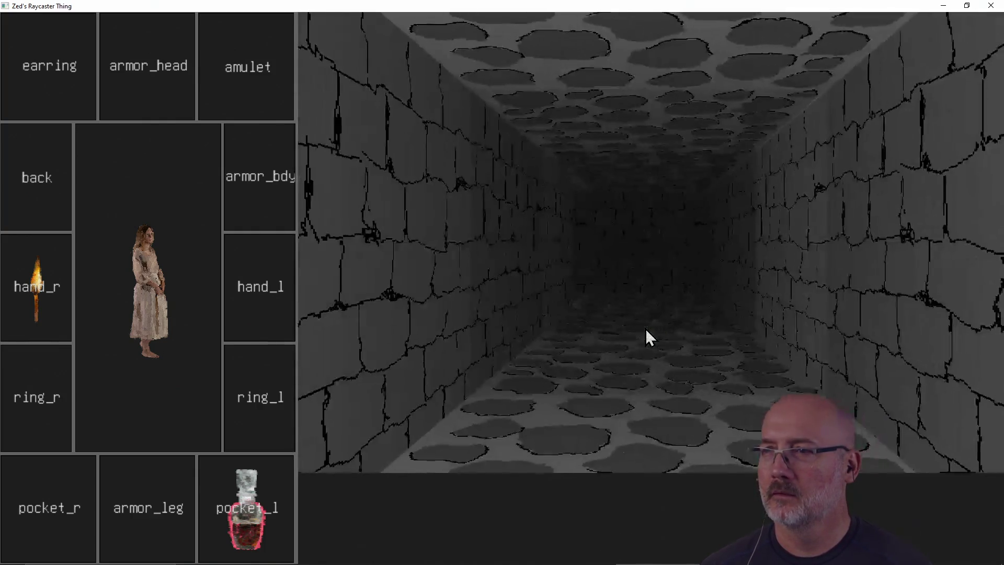
left_click(991, 5)
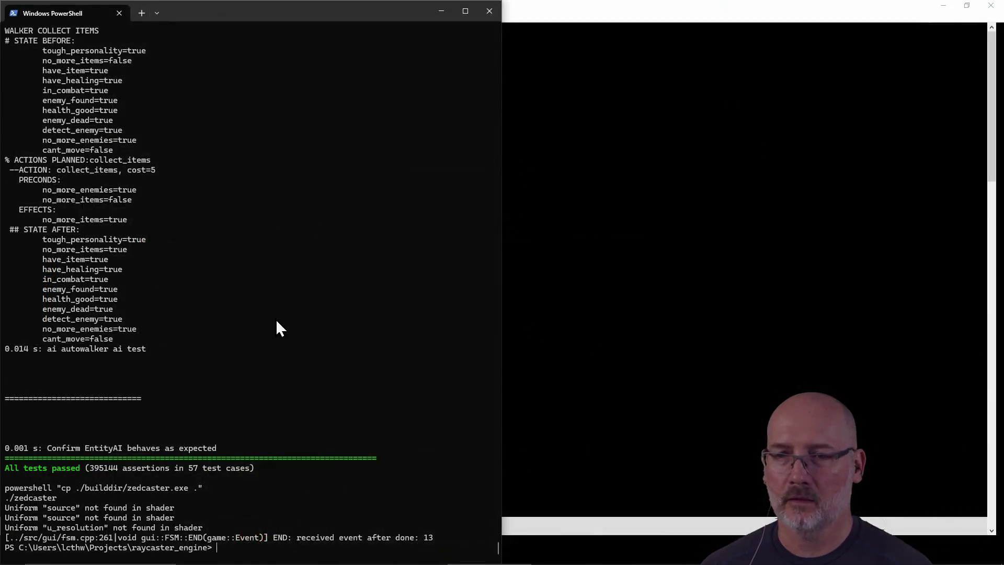
Recall make run to rebuild and relaunch the game
key("Up")
key("Return")
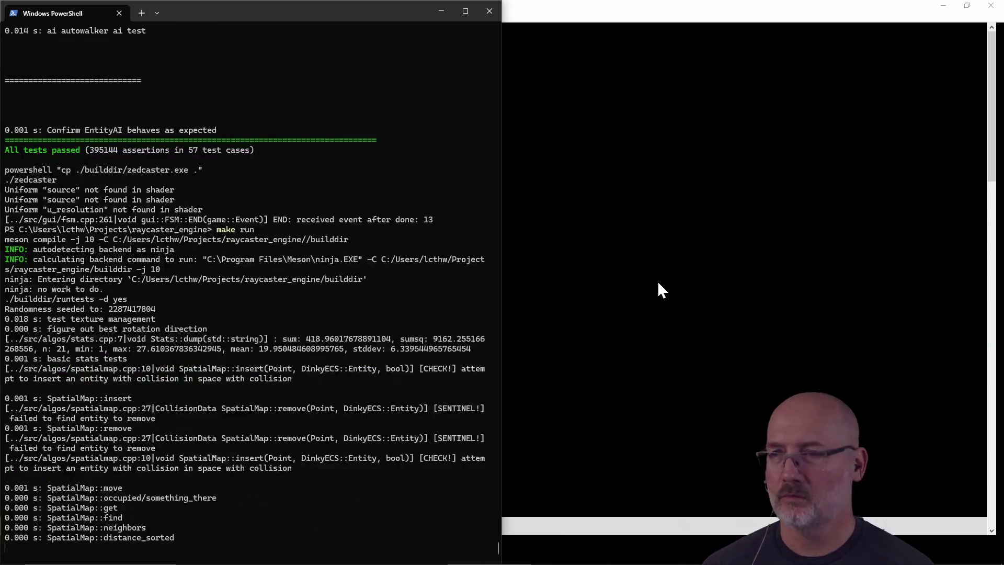
left_click(657, 280)
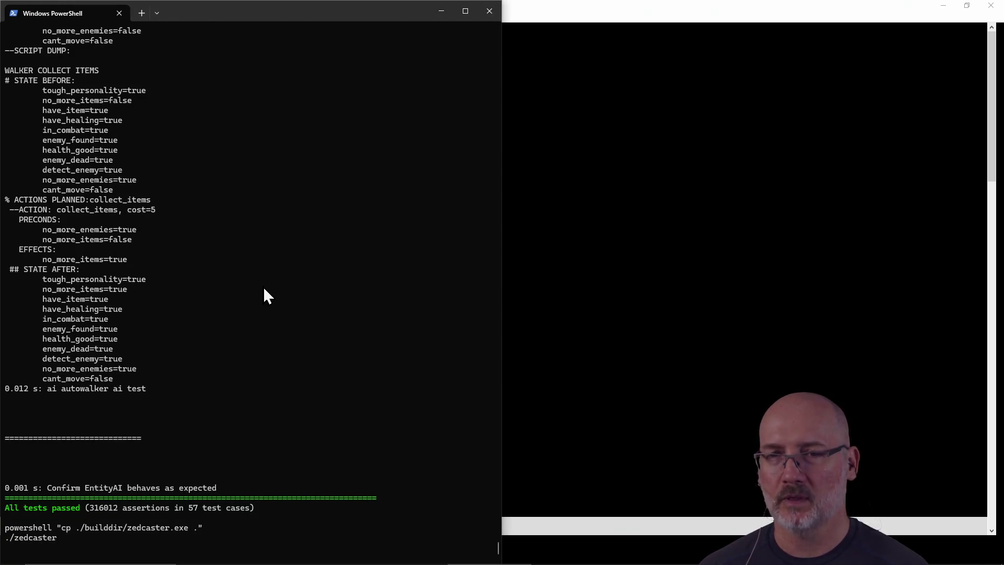
Maximise the game and manoeuvre to open the arched door
key("s")
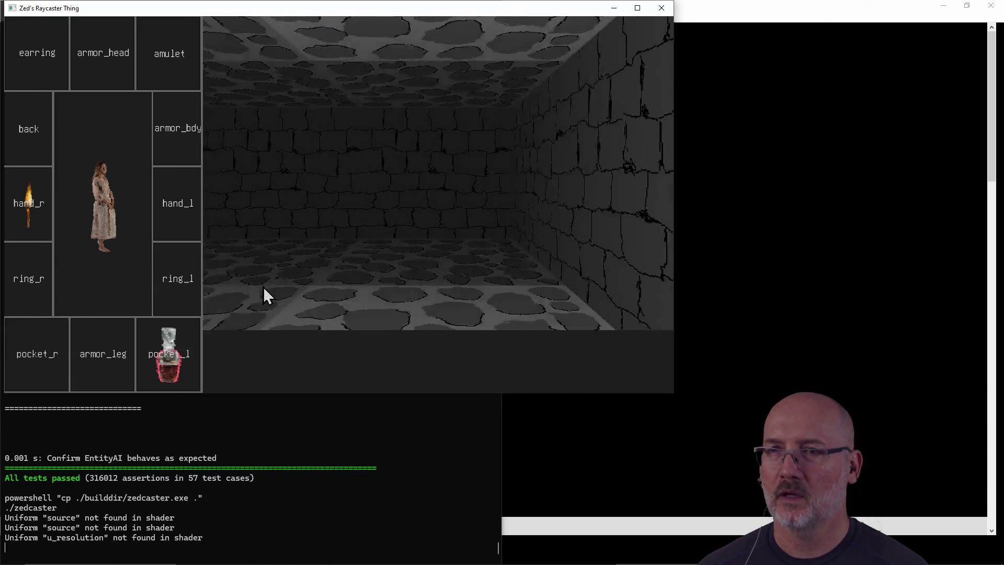
key("s")
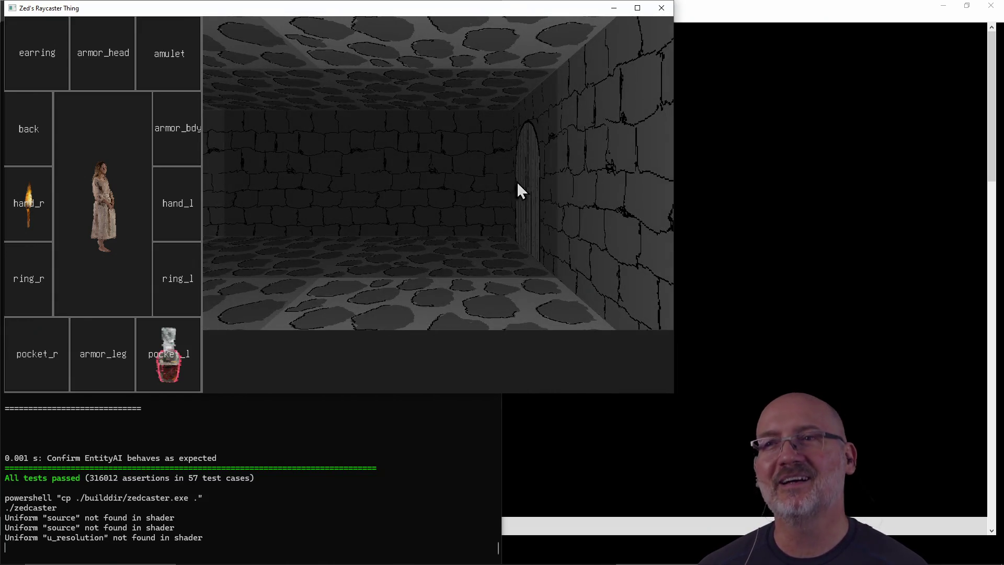
left_click(637, 8)
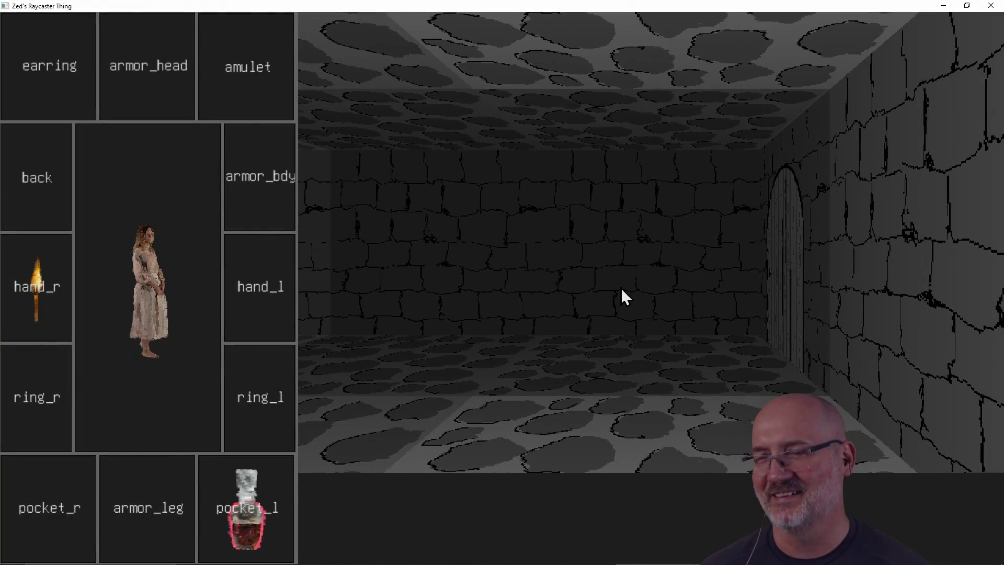
key("w")
key("w")
key("s")
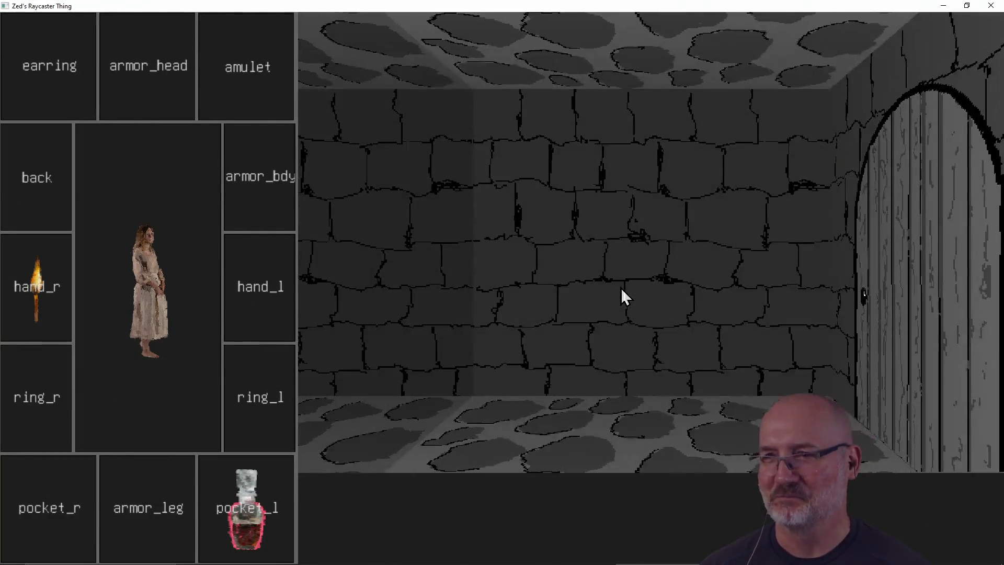
key("d")
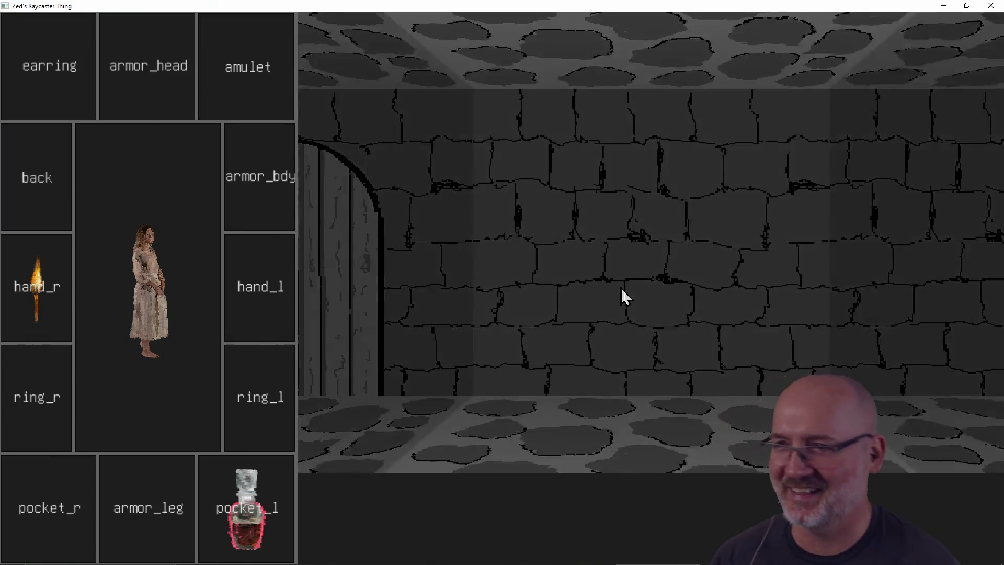
key("w")
key("w")
key("w")
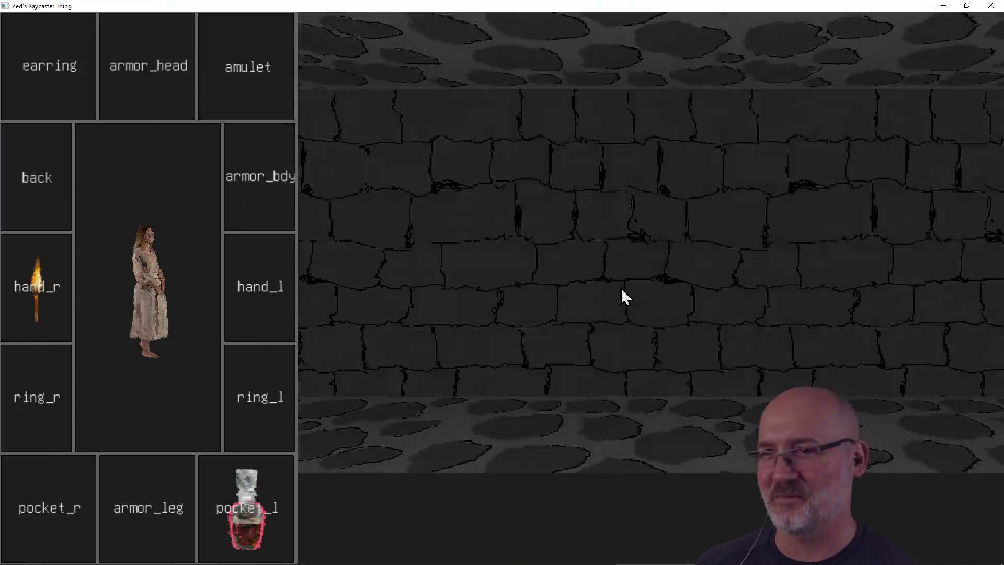
key("s")
key("d")
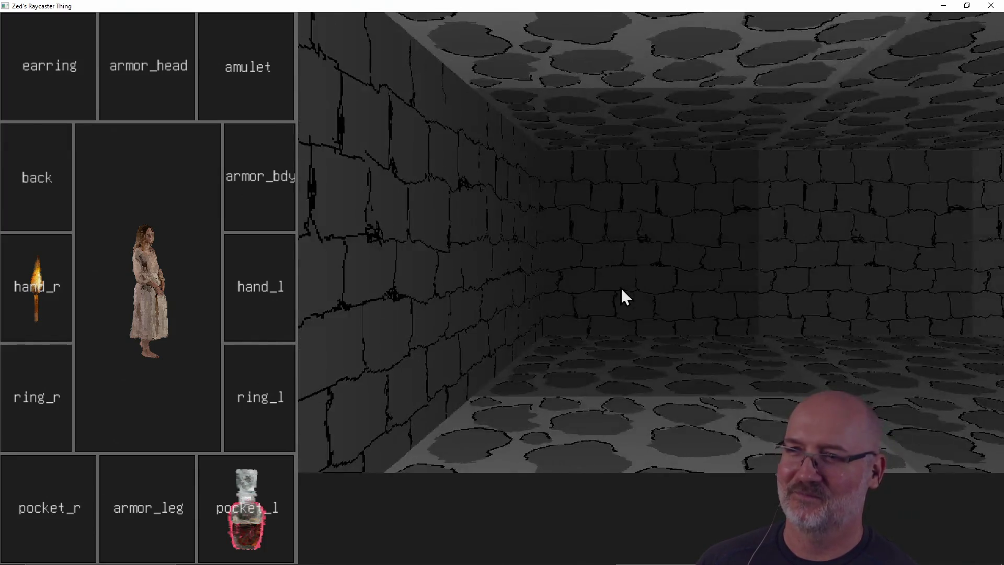
key("a")
key("w")
key("d")
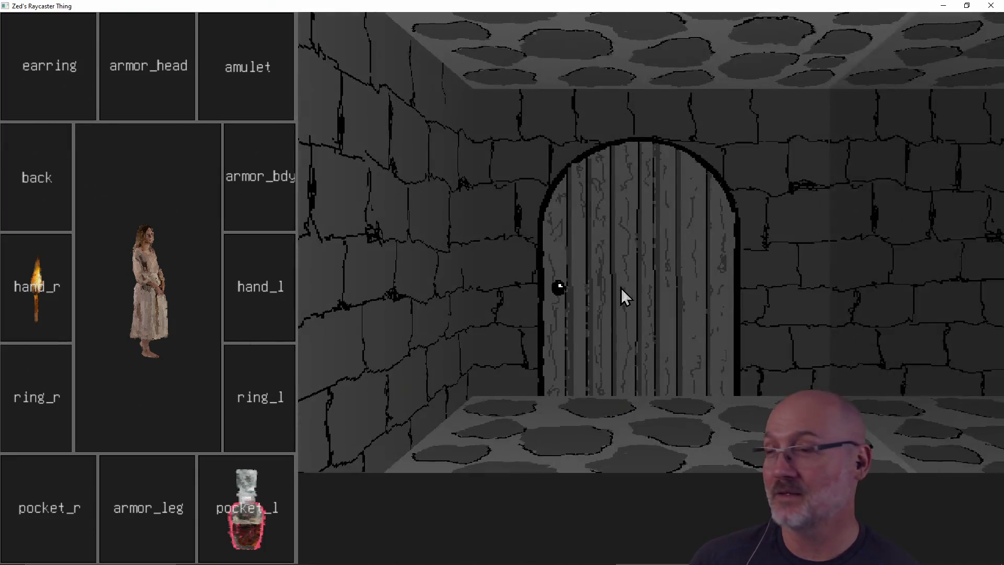
key("w")
key("w")
key("w")
key("w")
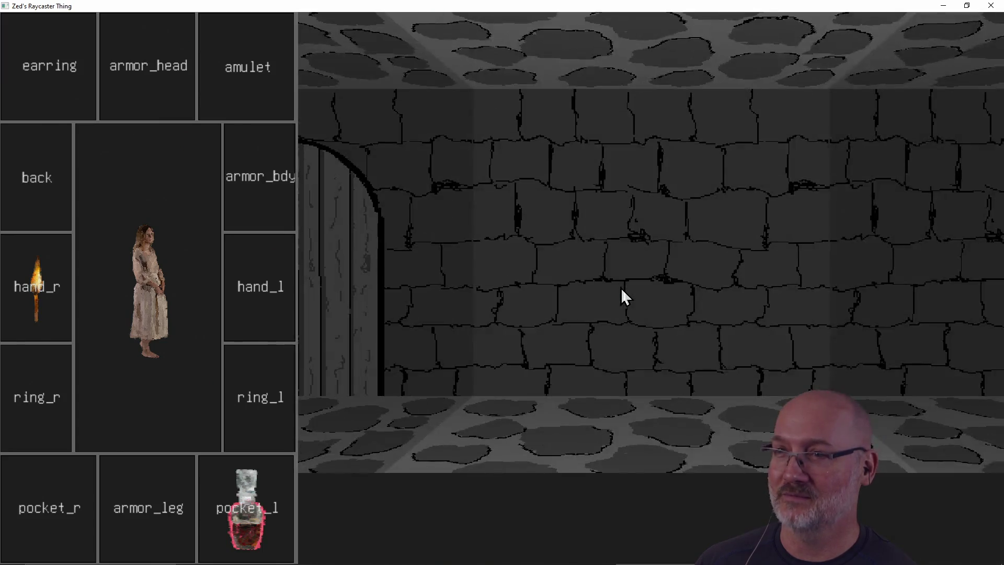
Walk through the door and drag the floor potion into the pocket_r slot
key("a")
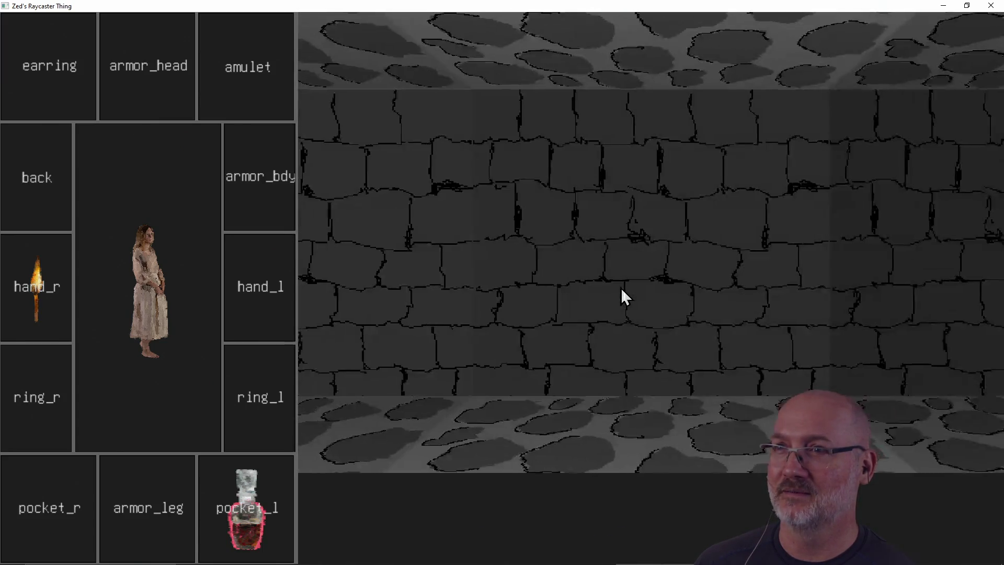
key("s")
key("w")
key("s")
key("d")
key("w")
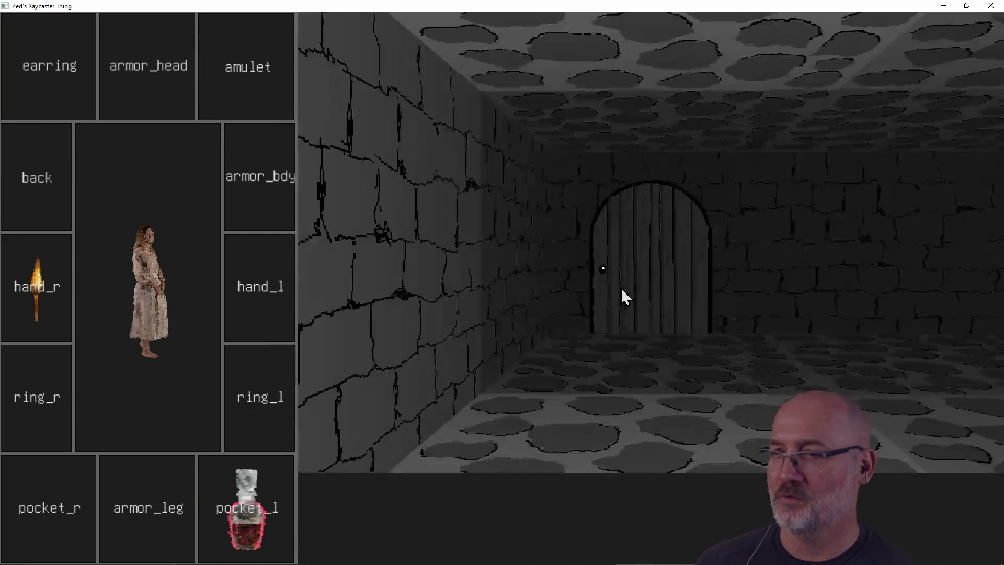
key("d")
key("d")
key("d")
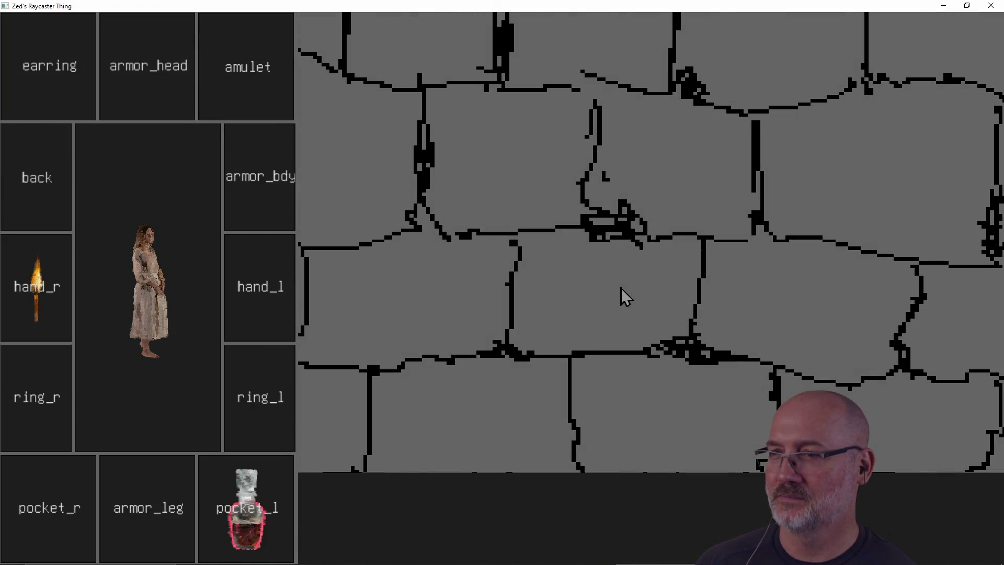
key("s")
key("w")
key("a")
key("d")
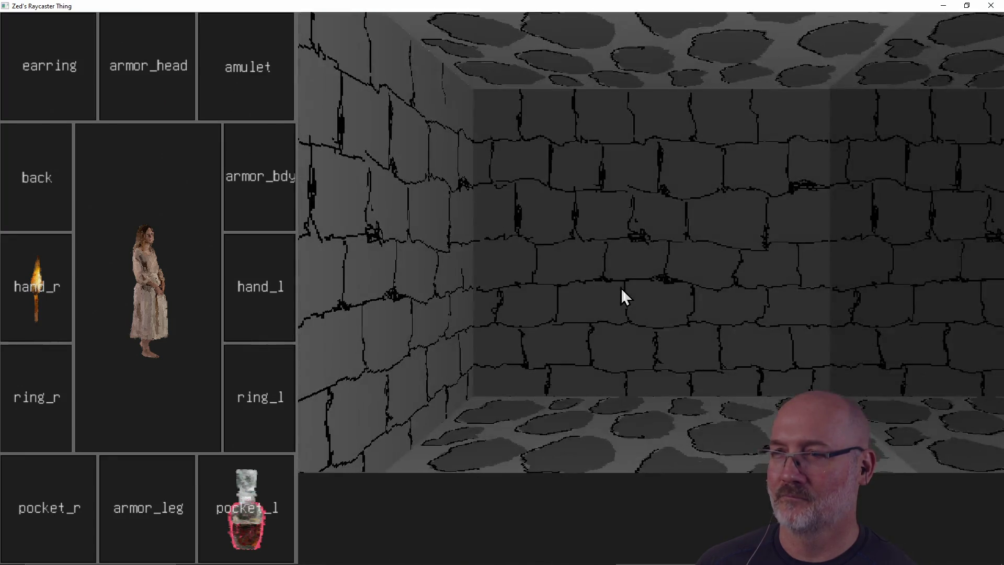
key("a")
key("w")
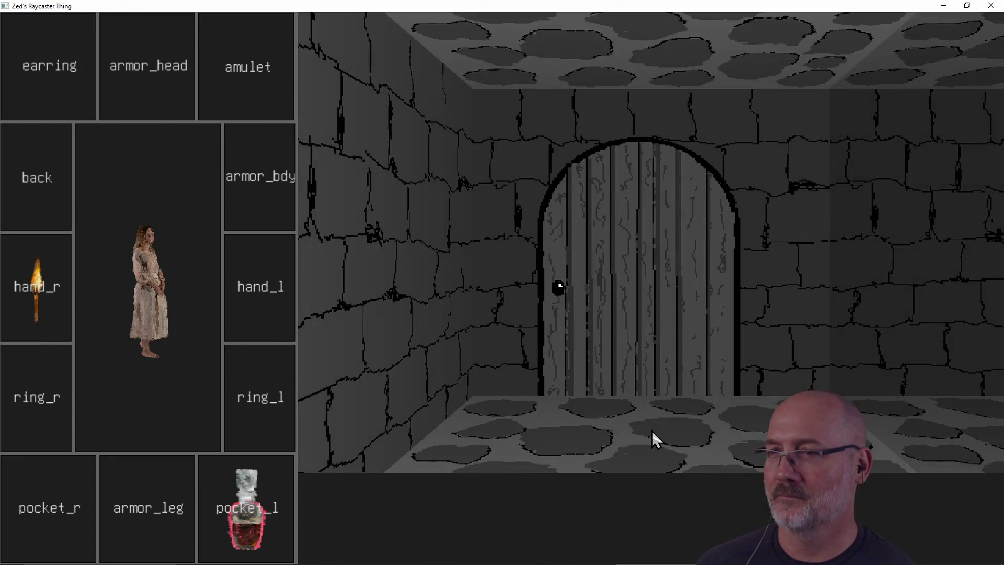
key("w")
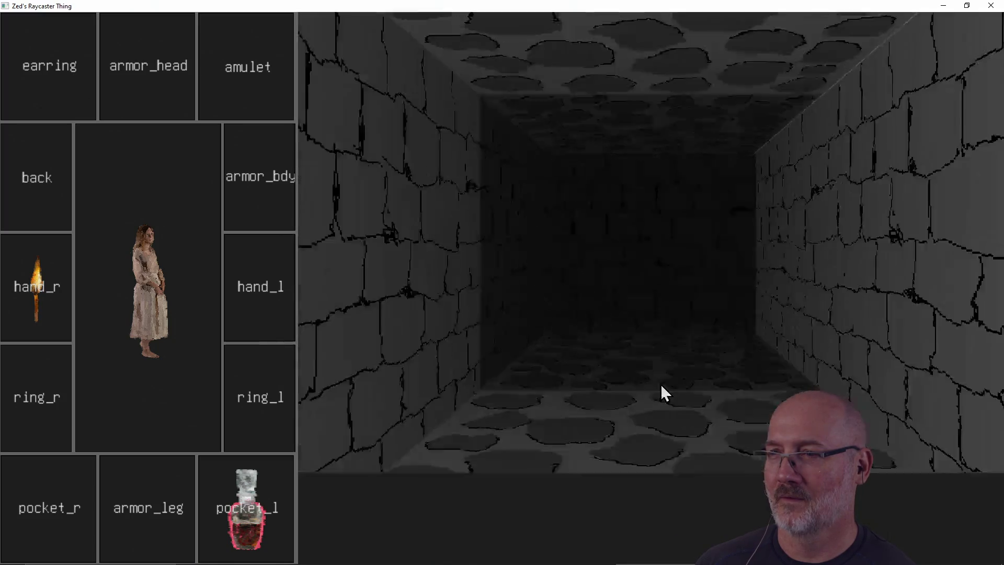
key("w")
key("w")
mouse_move(668, 415)
left_mouse_down()
mouse_move(191, 473)
mouse_move(34, 518)
left_mouse_up()
Walk down the corridors and through the door to face the giant rat
key("a")
key("a")
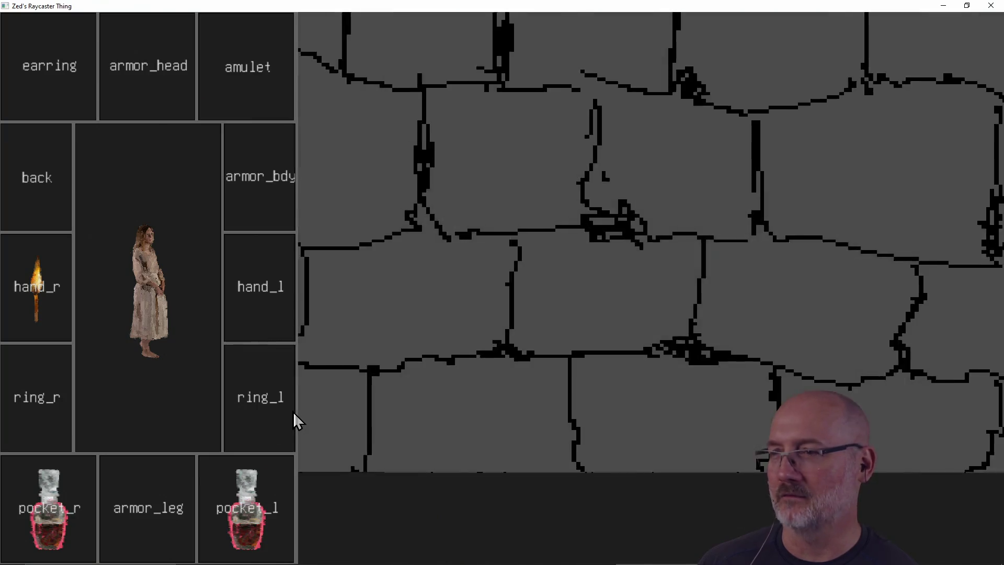
key("w")
key("d")
key("a")
key("w")
key("a")
key("w")
key("w")
key("a")
key("d")
key("w")
key("w")
key("d")
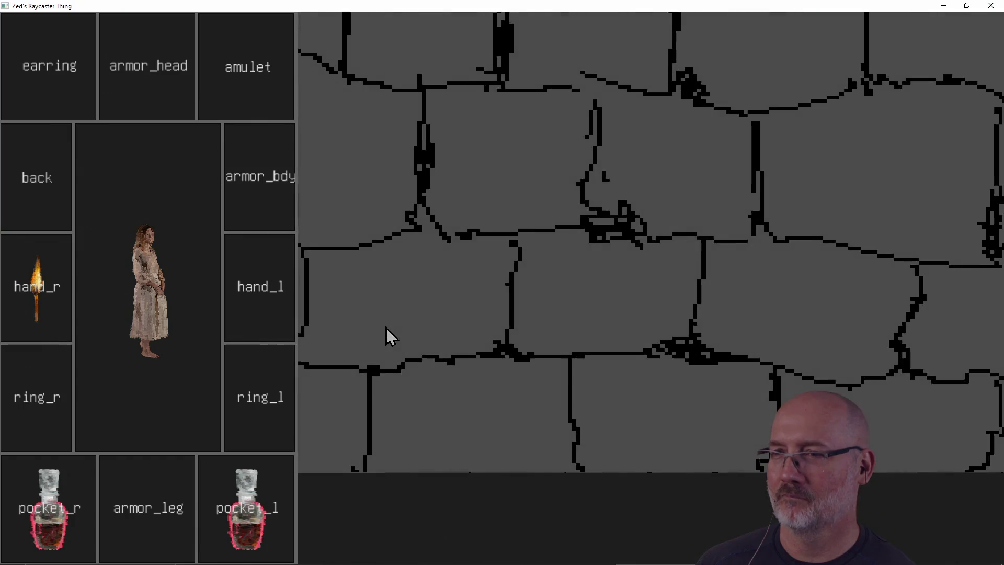
key("d")
key("d")
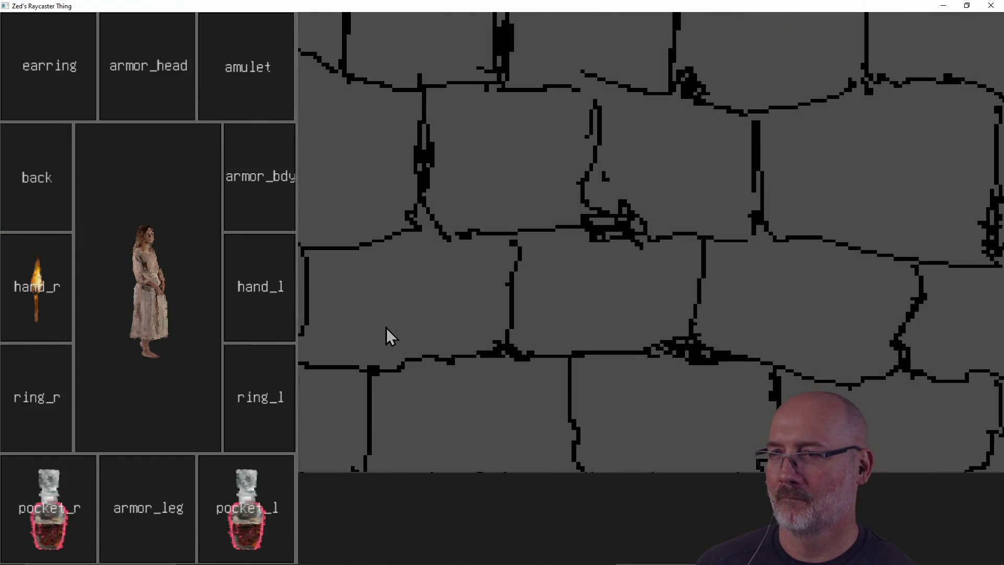
key("d")
key("a")
key("d")
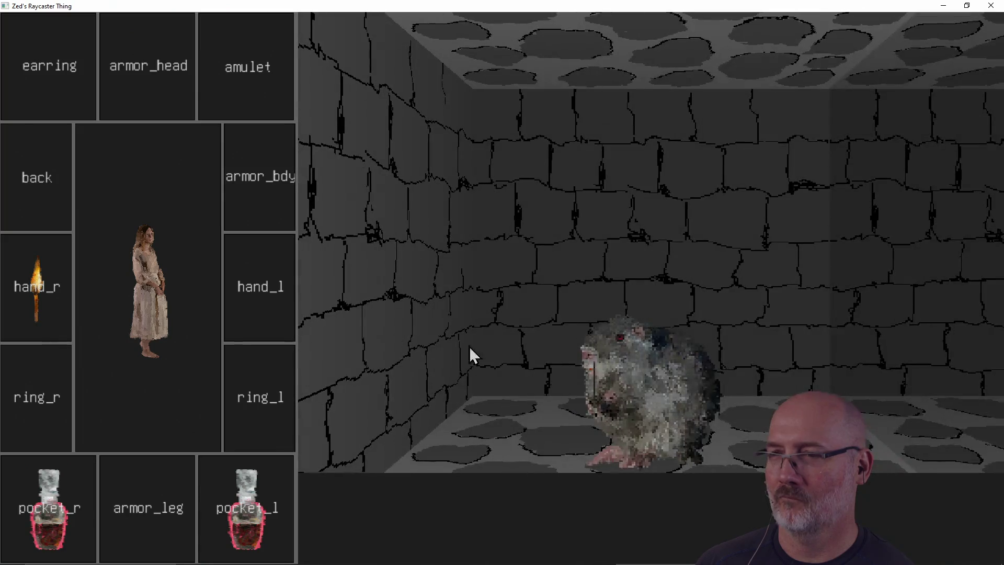
key("a")
key("d")
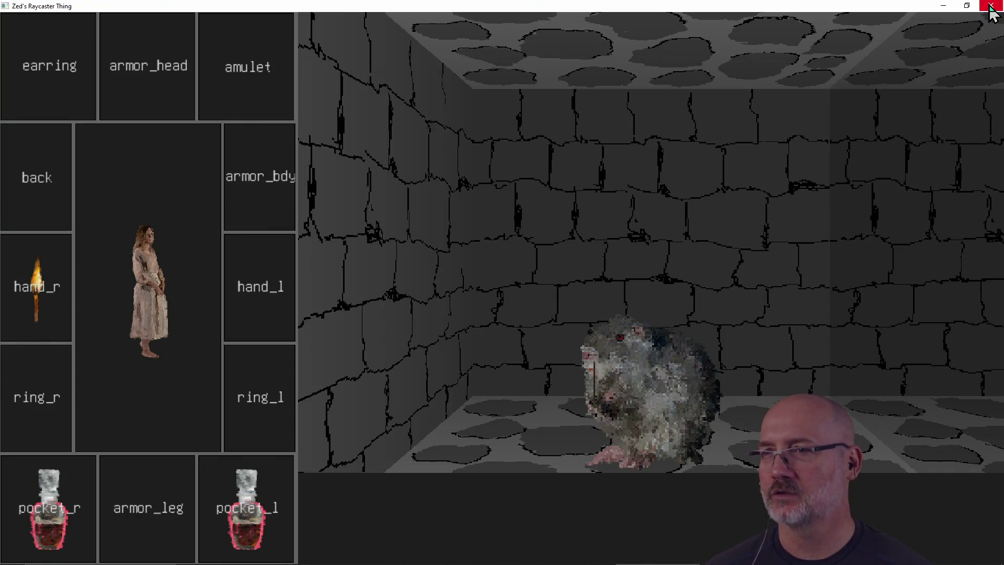
key("a")
key("a")
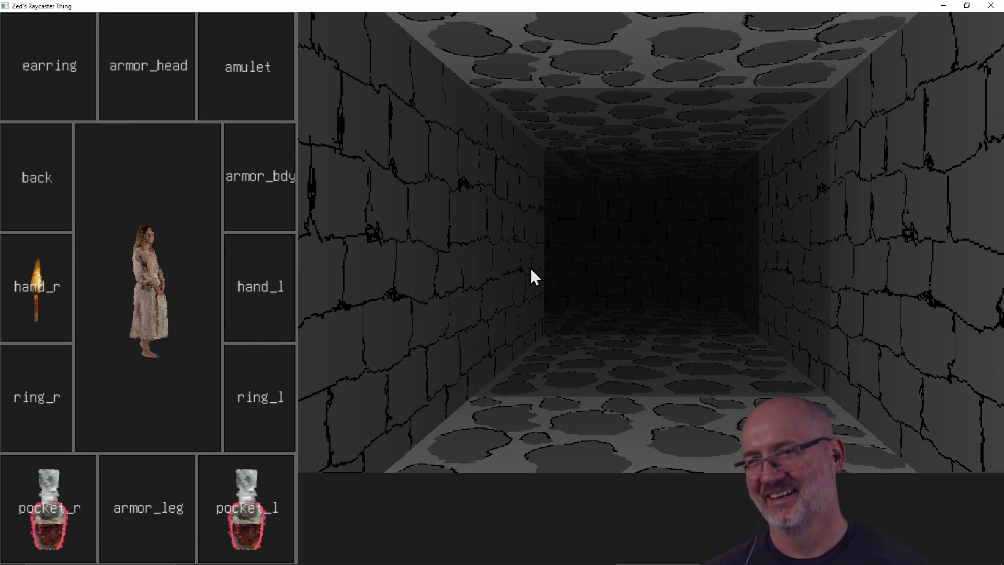
key("d")
key("d")
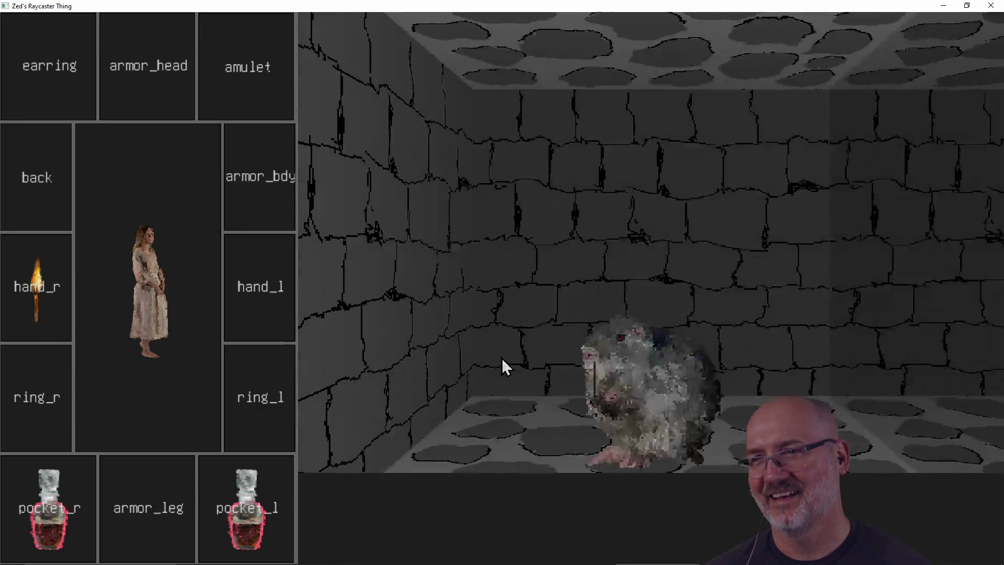
key("a")
key("d")
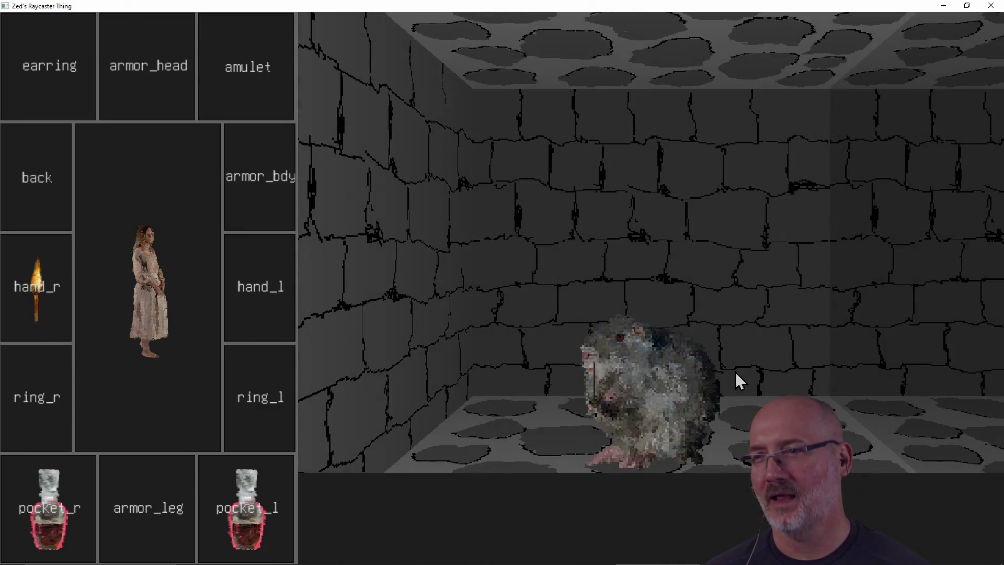
Close the raycaster game and switch back to the PowerShell terminal
left_click(990, 5)
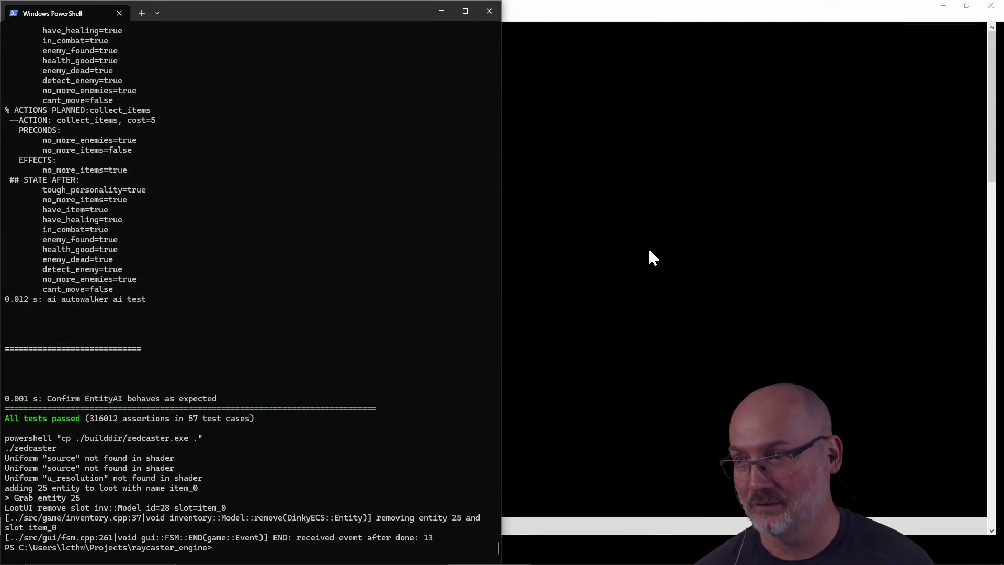
left_click(648, 248)
key("alt+Tab")
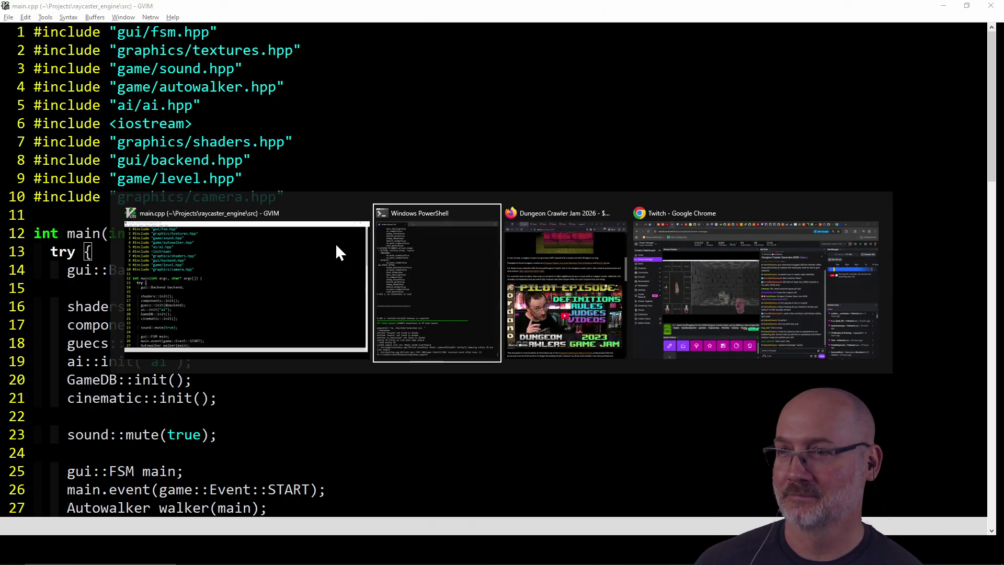
key("Tab")
key("Tab")
key("Tab")
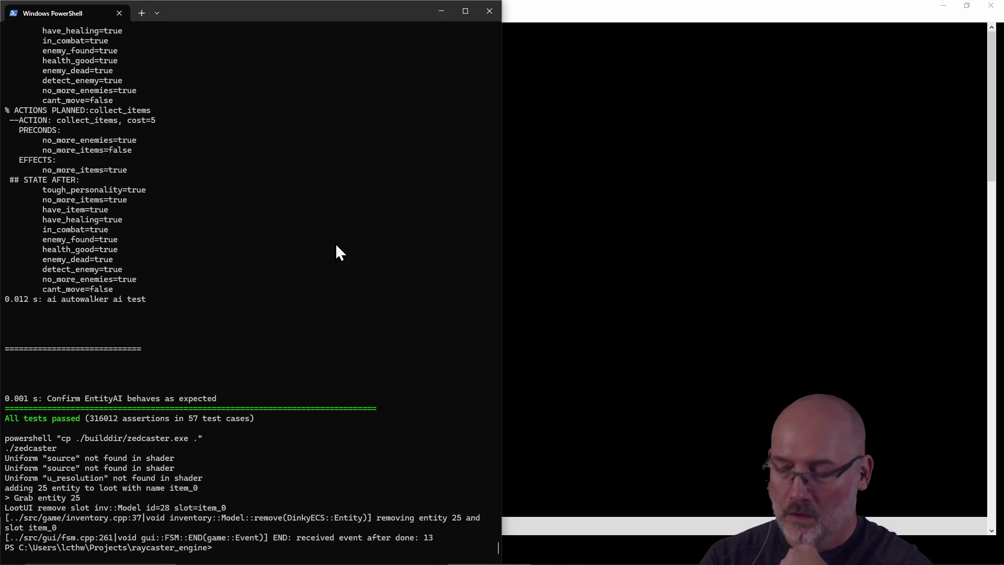
key("super")
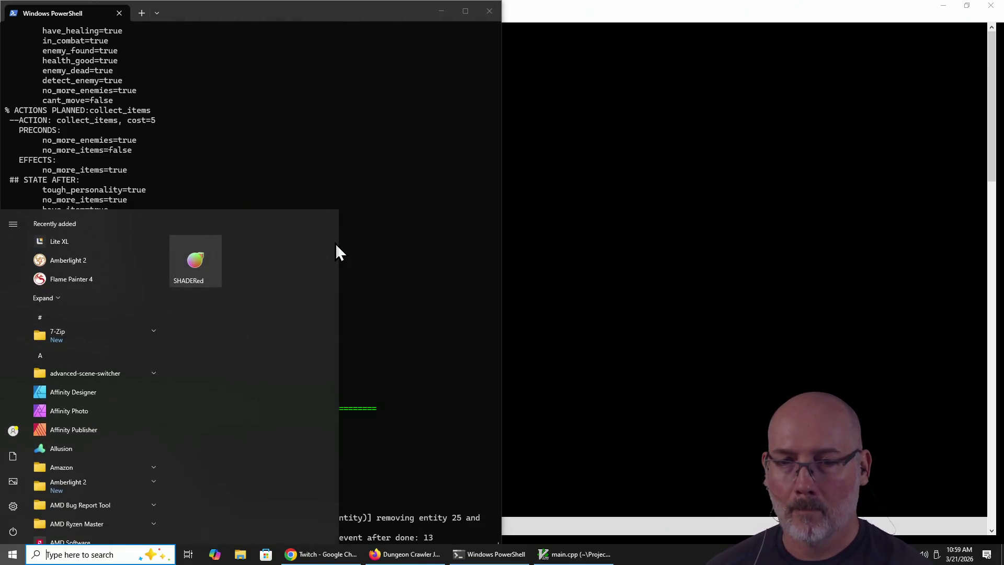
Launch Paint from the Start search and maximise it
type("paint")
key("Return")
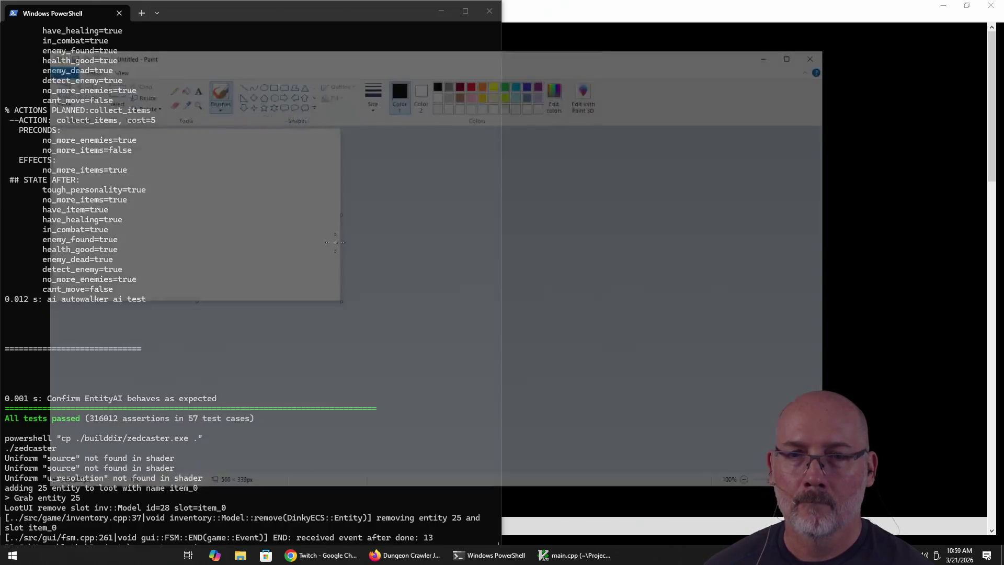
left_click(798, 53)
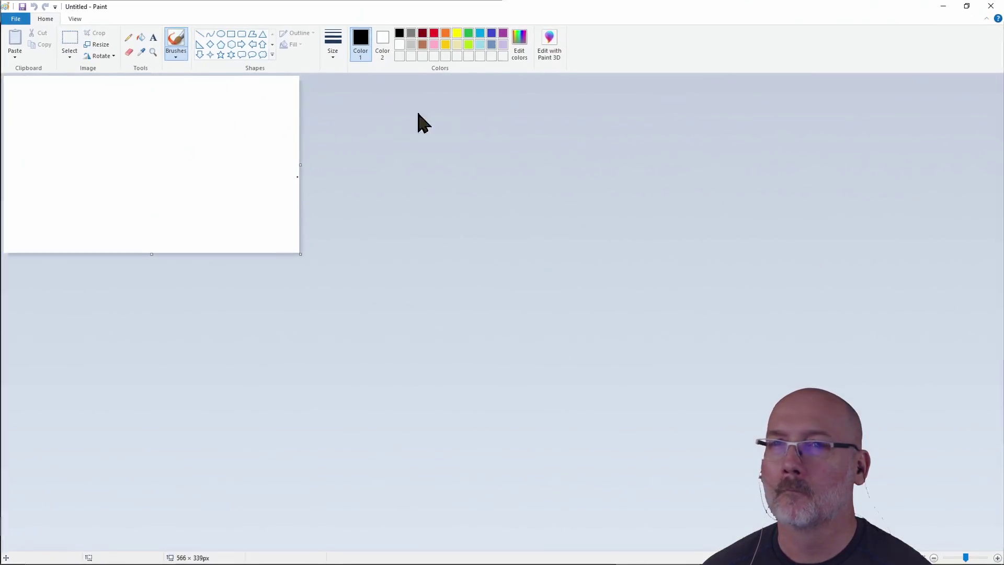
Open the 256×256 floor_plain.png from the dcgj_2026 folder
left_click(16, 20)
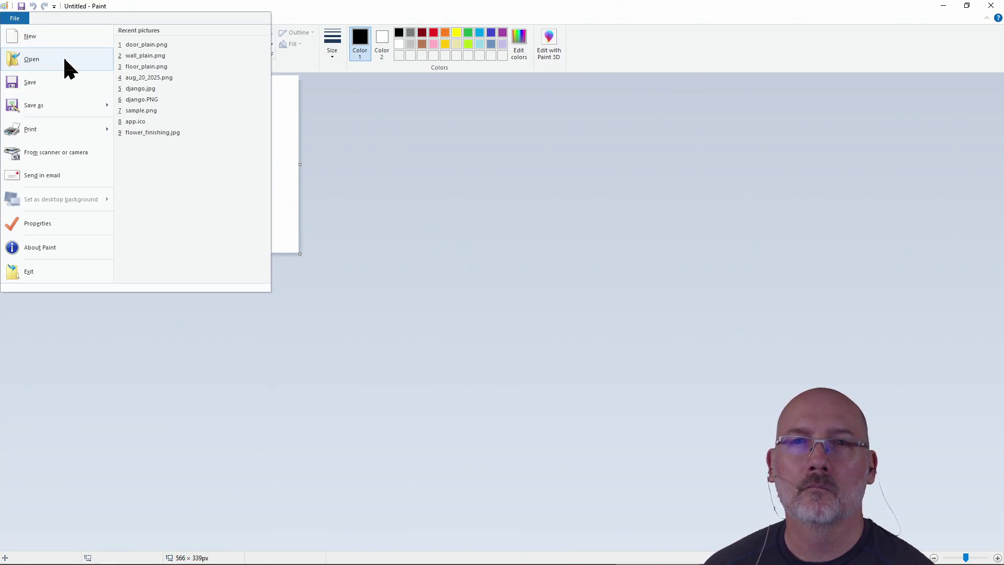
left_click(63, 55)
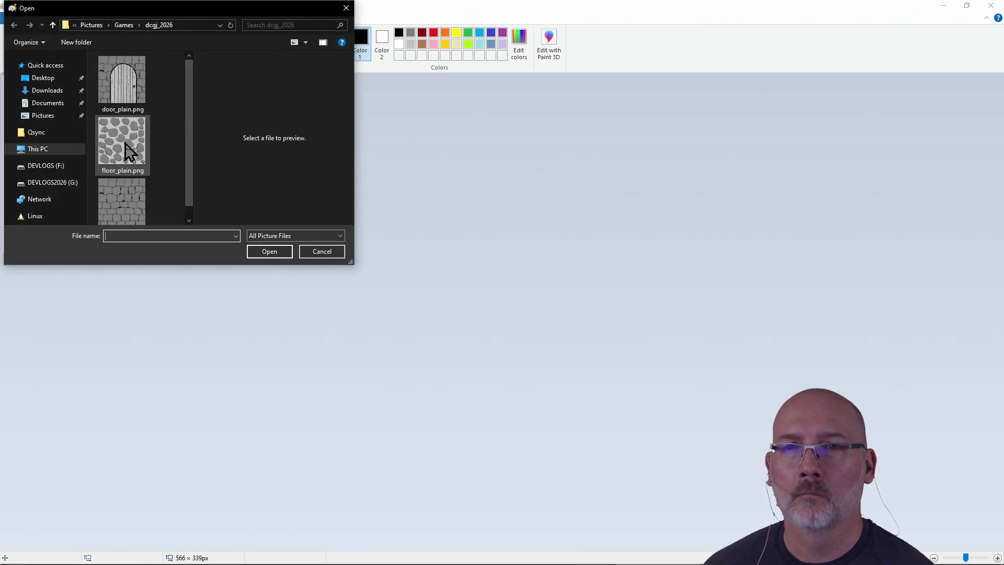
left_click(125, 149)
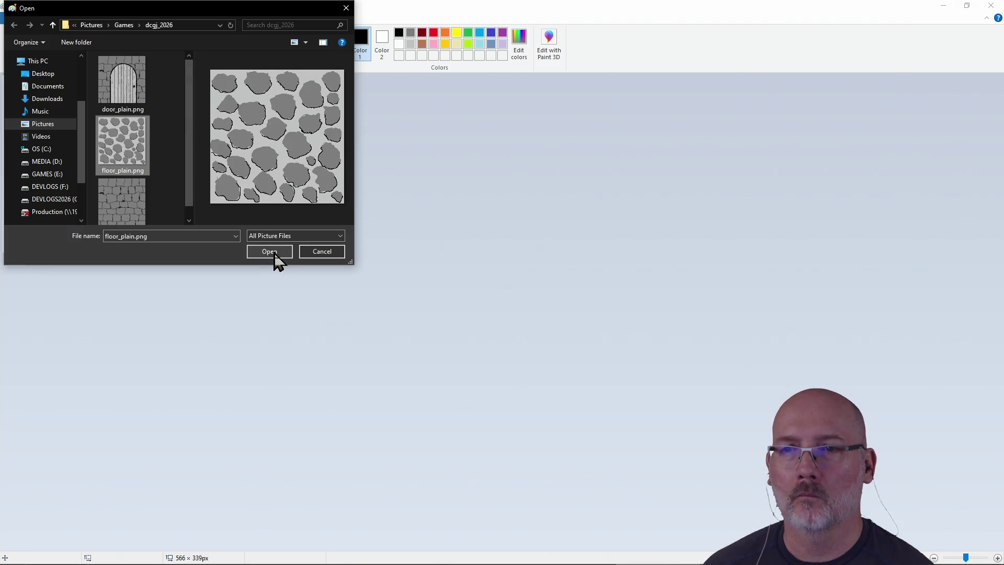
left_click(269, 251)
left_click(14, 19)
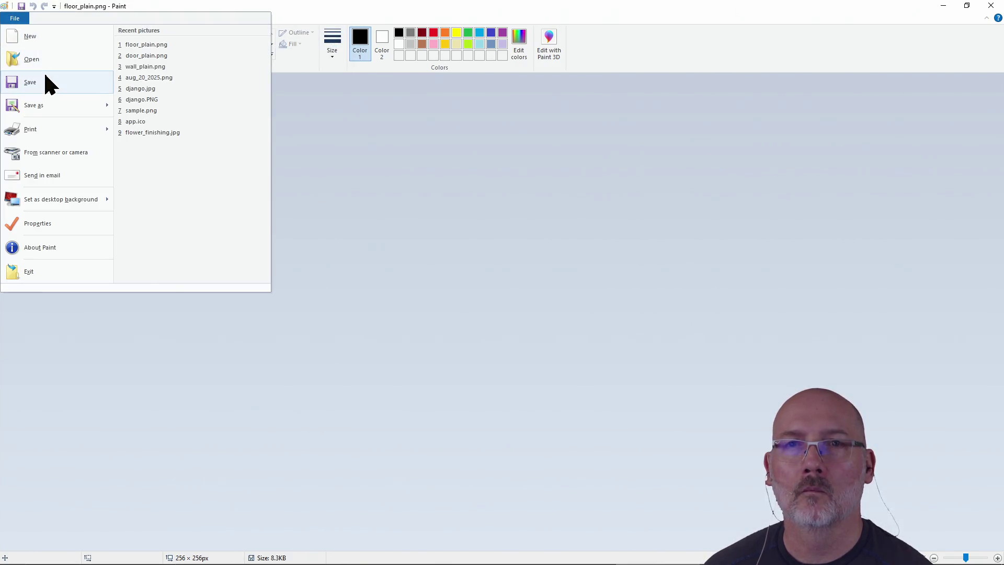
left_click(44, 104)
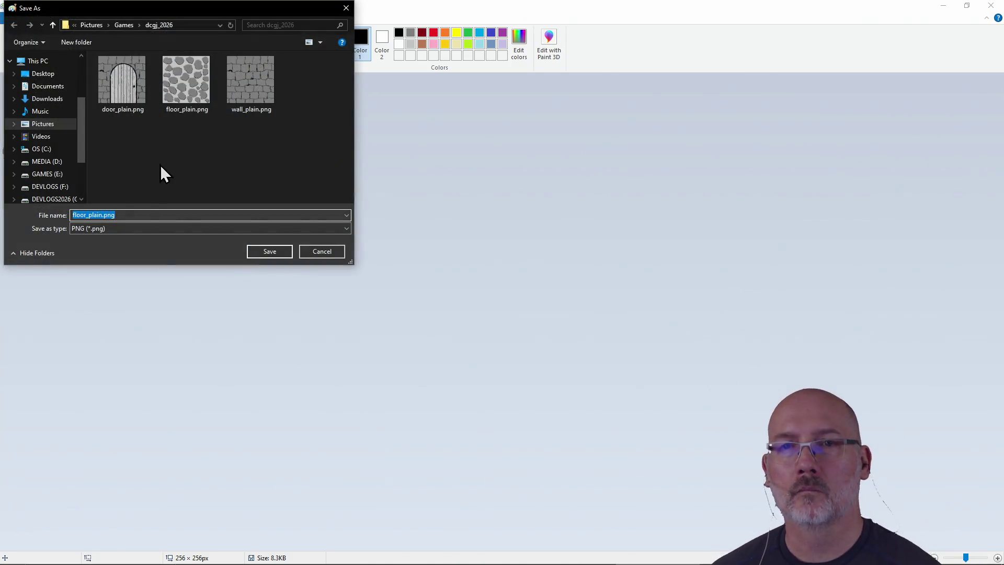
Save the tile as ceiling_black.png in dcgj_2026, then restore Paint to a smaller window
left_click(86, 214)
key("BackSpace")
key("BackSpace")
key("BackSpace")
type("ceiling")
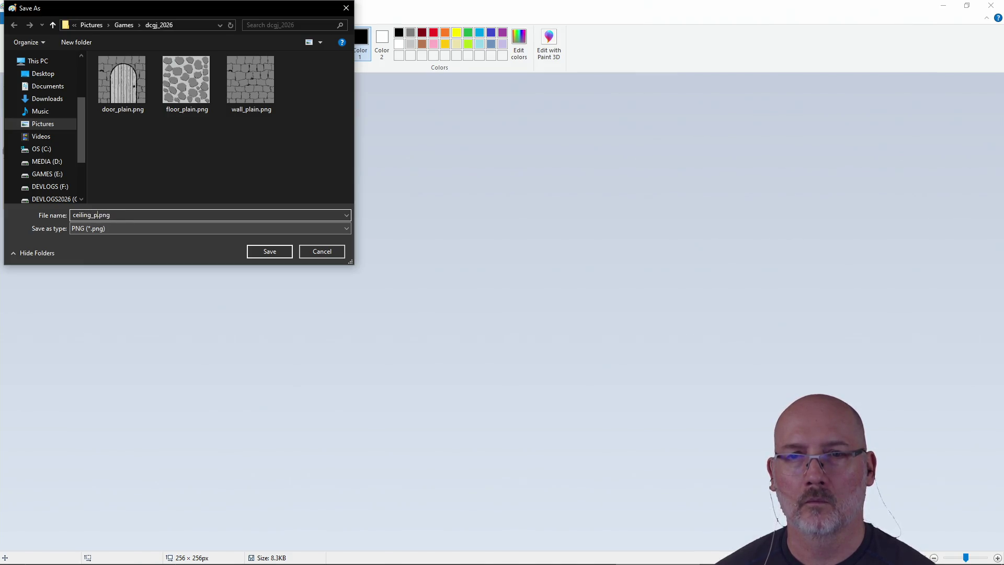
left_click(274, 253)
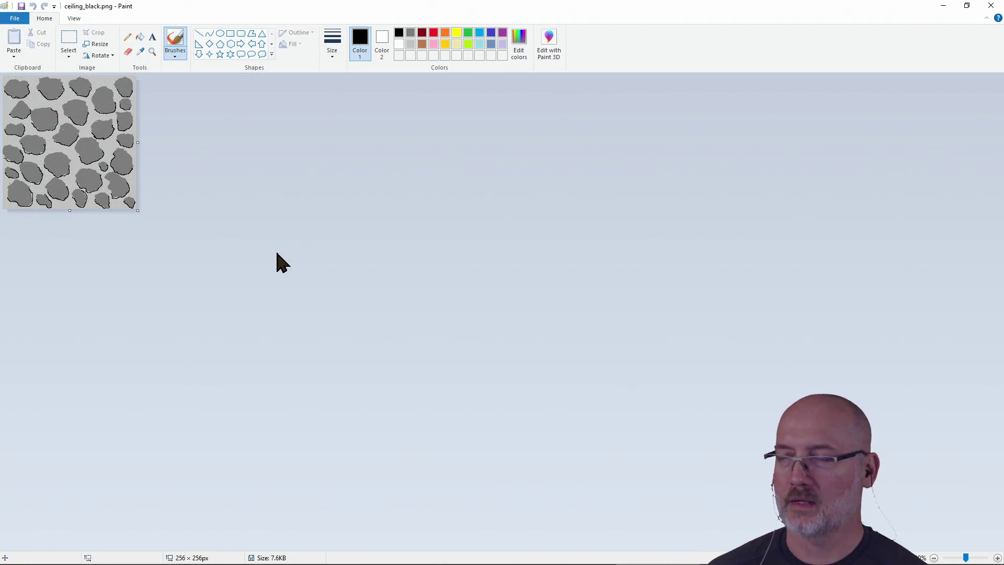
left_click(967, 6)
Shrink the Paint window over the terminal and magnify the ceiling_black.png tile to 300%
left_click_drag(451, 60, 416, 49)
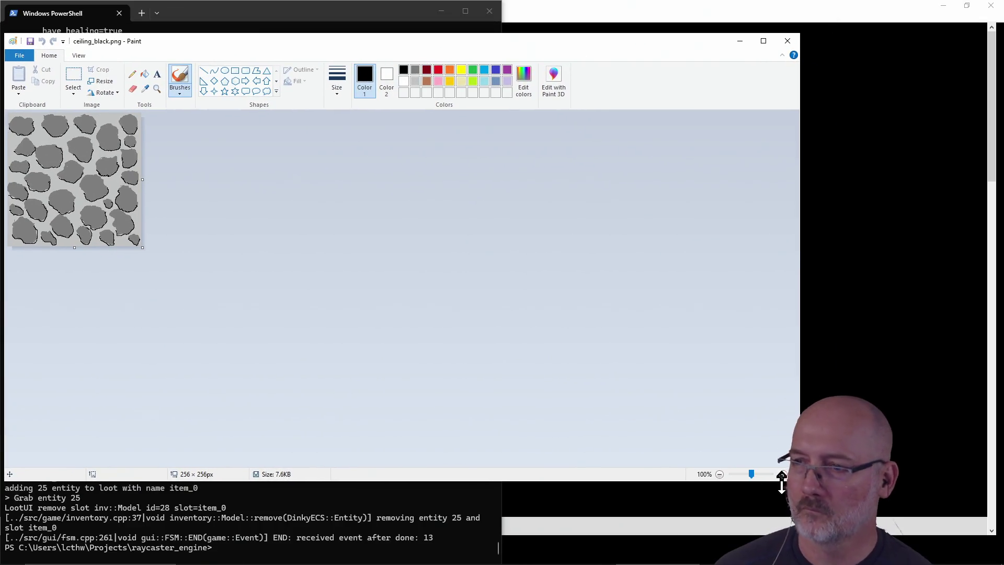
mouse_move(800, 478)
left_mouse_down()
mouse_move(575, 455)
mouse_move(403, 476)
mouse_move(416, 467)
mouse_move(423, 474)
left_mouse_up()
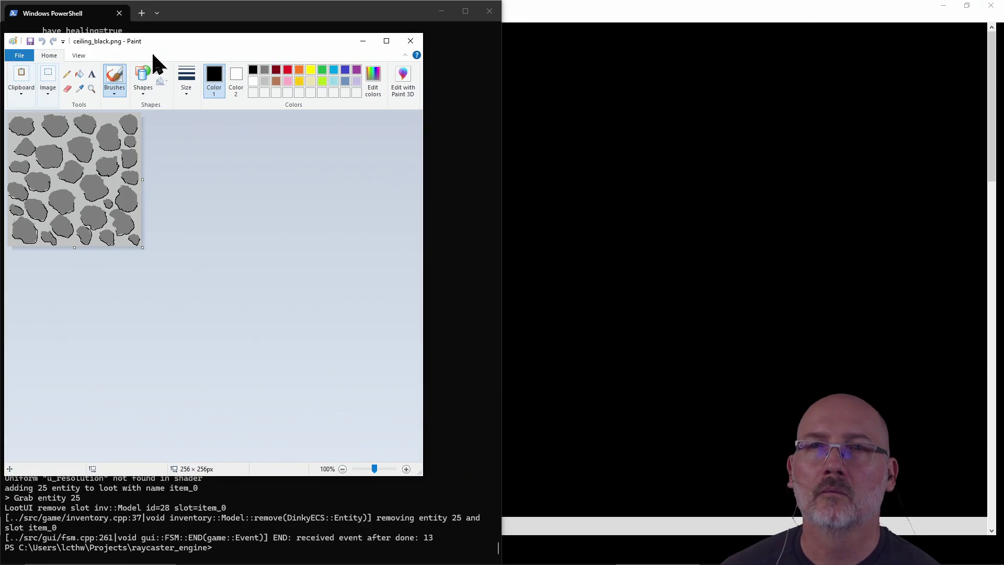
left_click(84, 53)
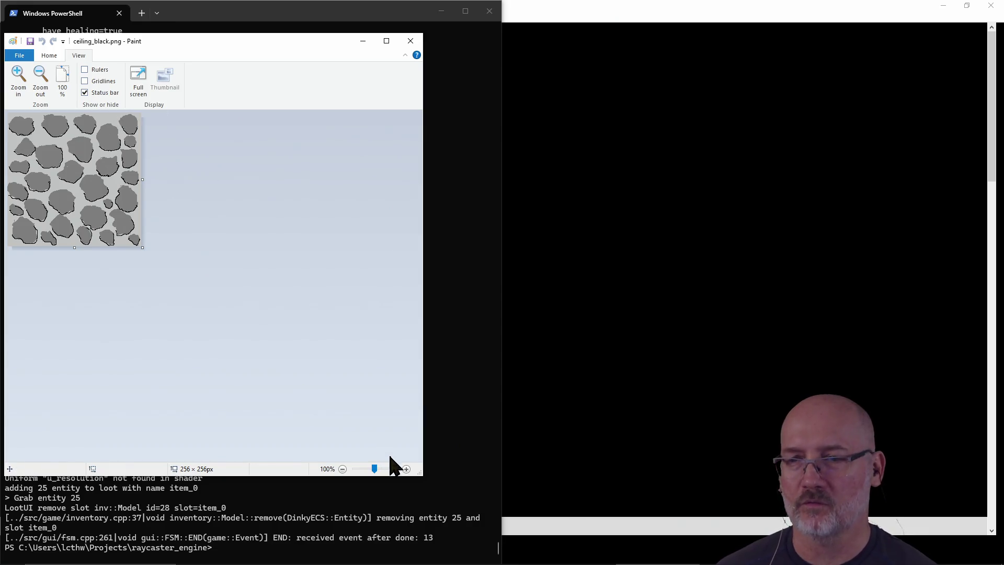
mouse_move(421, 473)
left_mouse_down()
mouse_move(203, 320)
mouse_move(323, 416)
left_mouse_up()
left_click(279, 410)
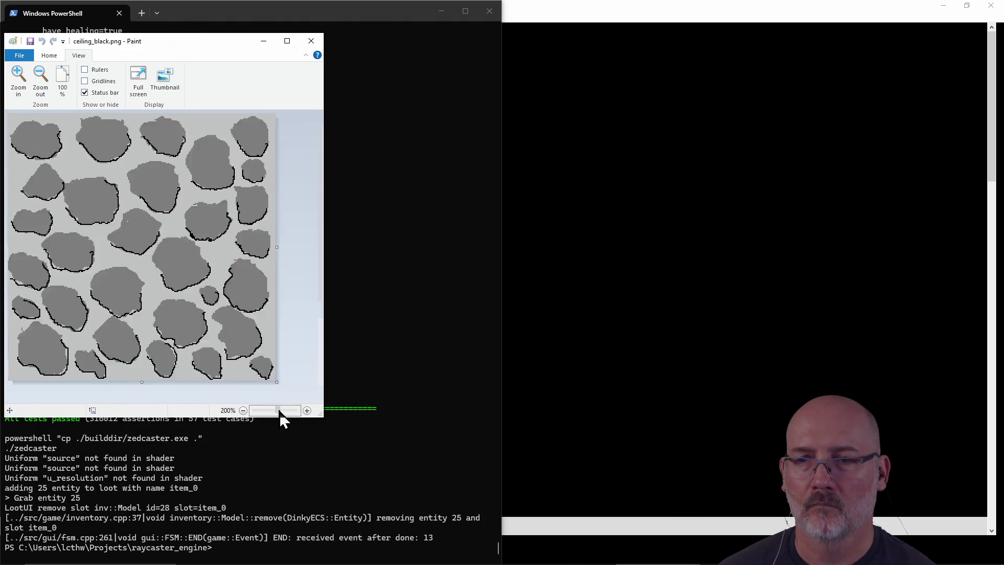
left_click_drag(318, 416, 442, 499)
left_click(354, 460)
left_click_drag(446, 555, 426, 554)
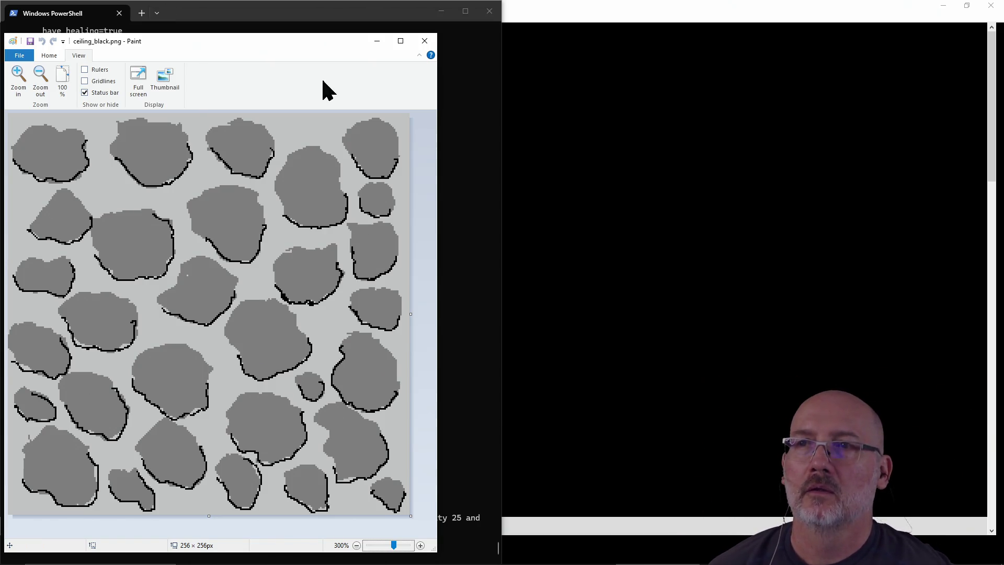
left_click(50, 56)
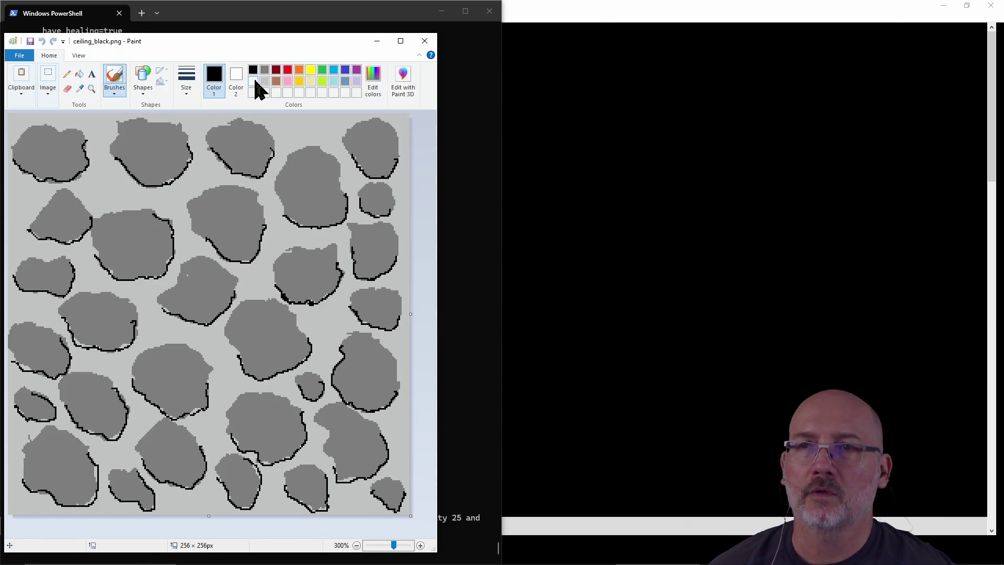
Fill the light-grey ground between the stones with black using the paint bucket
left_click(79, 74)
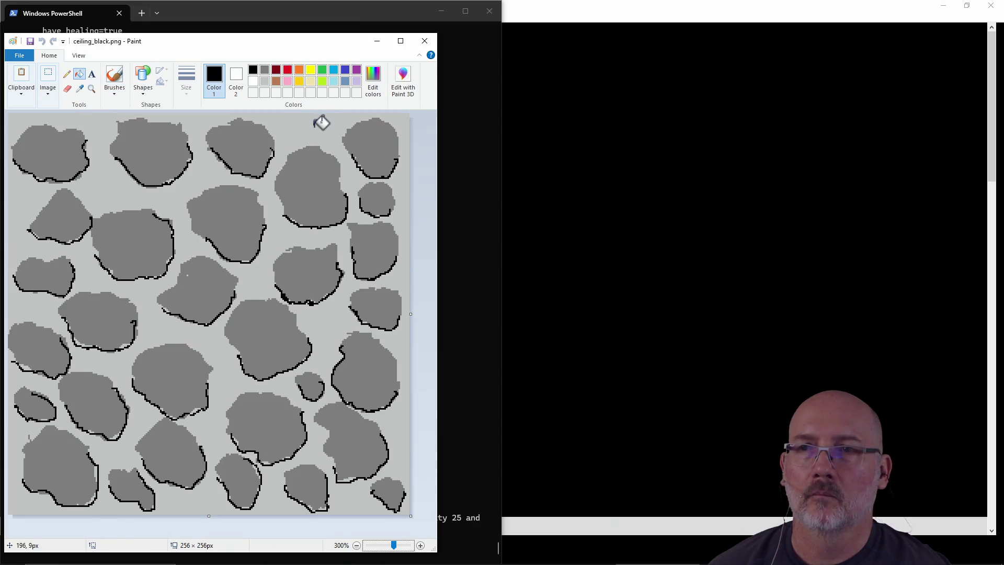
left_click(315, 128)
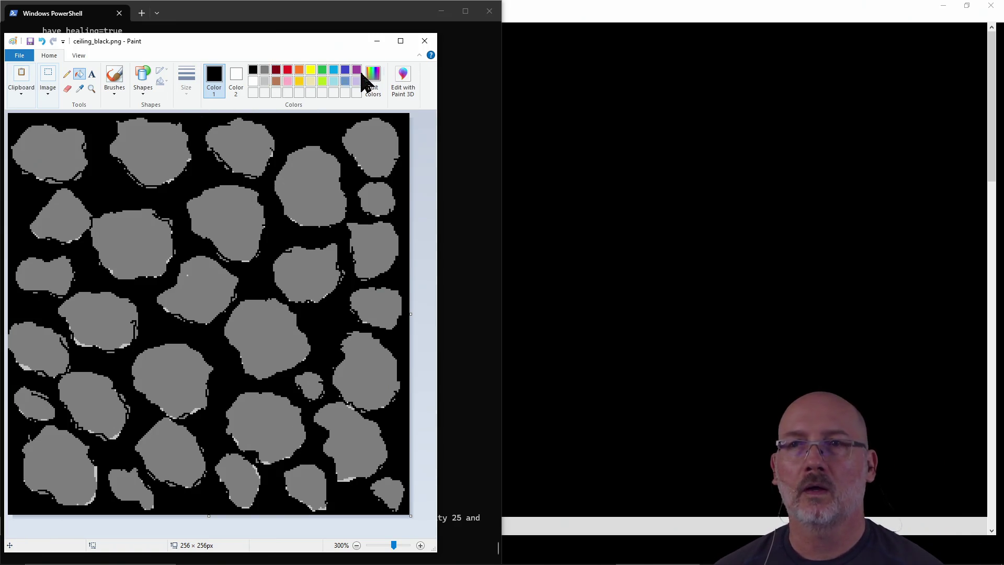
key("alt+Tab")
key("alt+Tab")
key("alt+Tab")
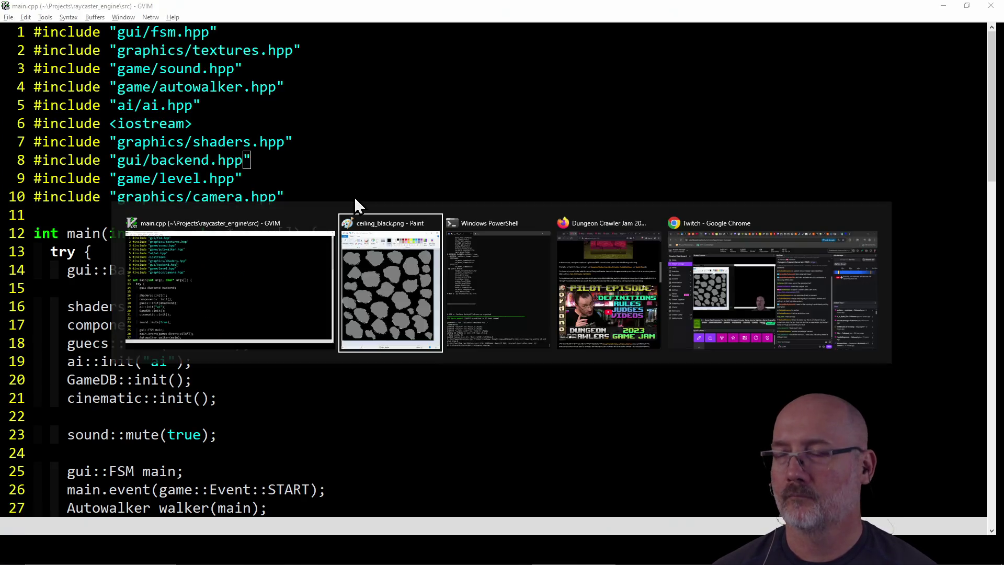
Copy ceiling_black.png into the project's assets textures folder with the edited cp command
type("cp C:\\Users\\lcthw\\Pictures\\Games\\dcgj_2026\\floor_plain.png .\\assets\\textures\\floor_gray_stone.png")
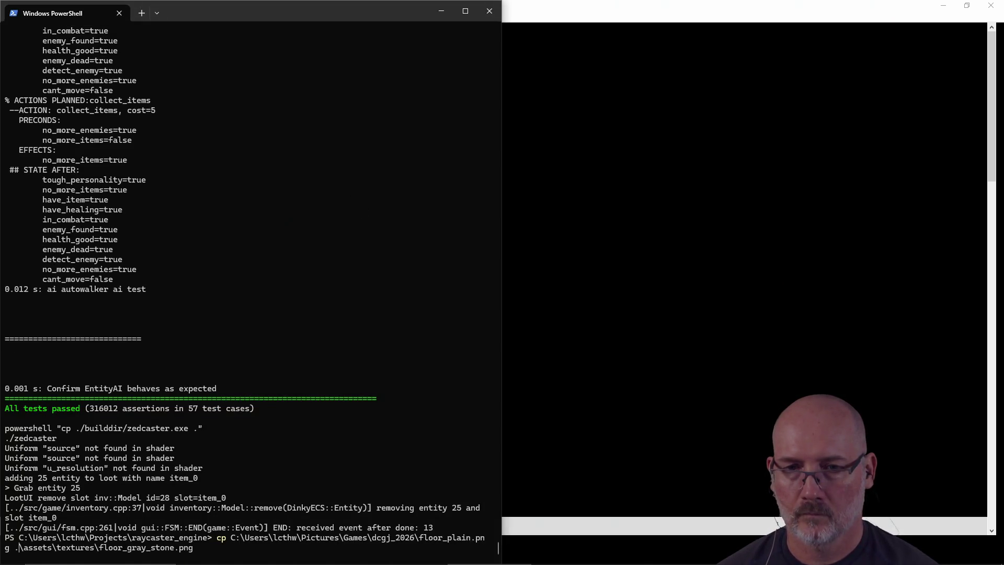
key("BackSpace")
key("BackSpace")
key("BackSpace")
type("ceiling_black.png")
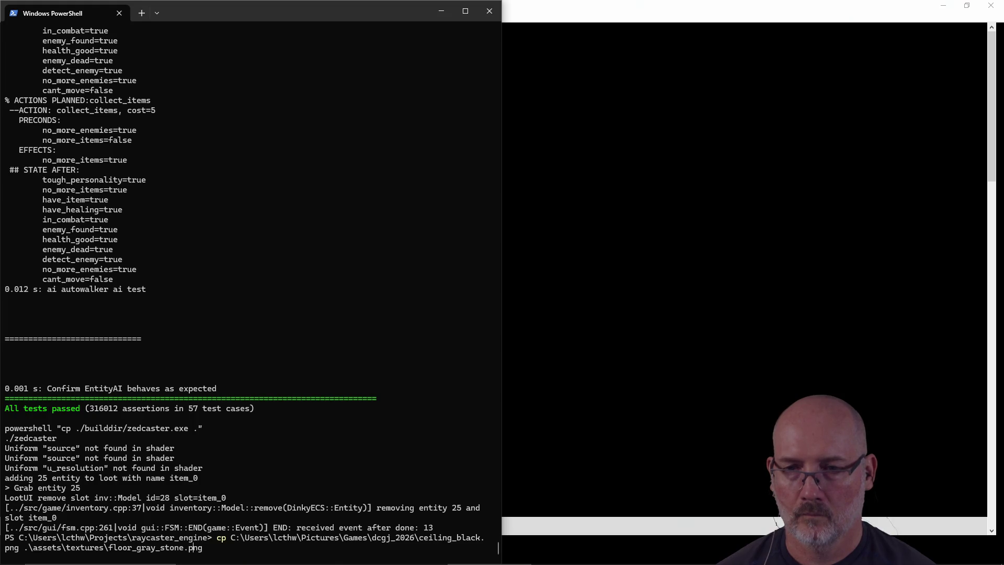
key("BackSpace")
key("BackSpace")
key("BackSpace")
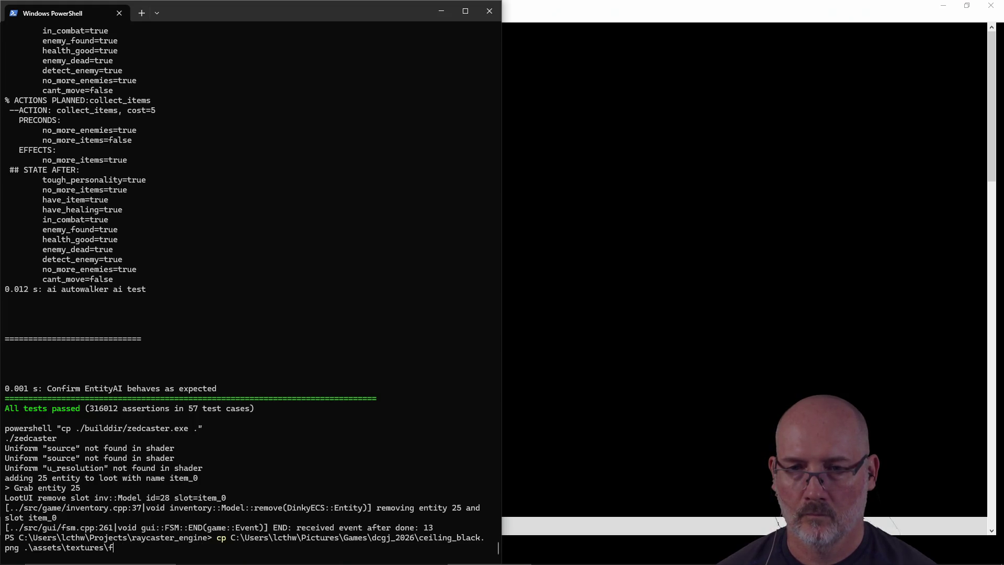
key("Return")
Rebuild and launch the game with 'make run', running it twice
type("make run")
key("Return")
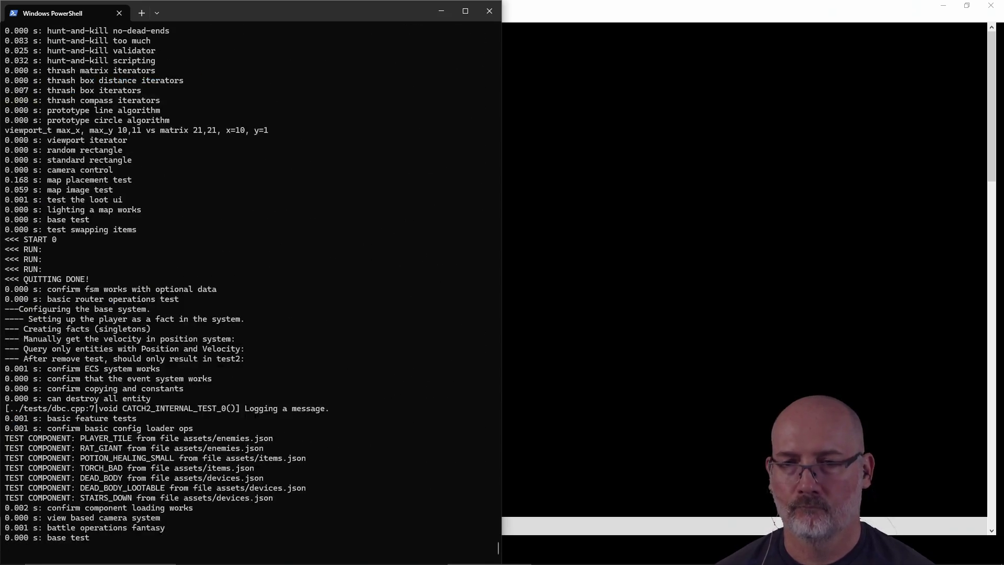
key("Up")
key("Return")
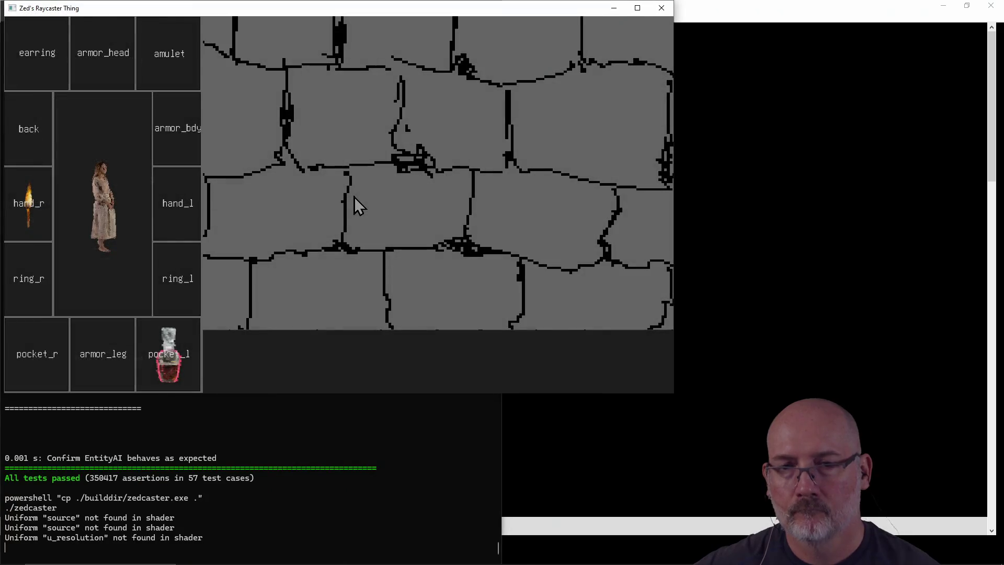
Look down the corridor to check the black-grounded stone ceiling, then close the game
key("a")
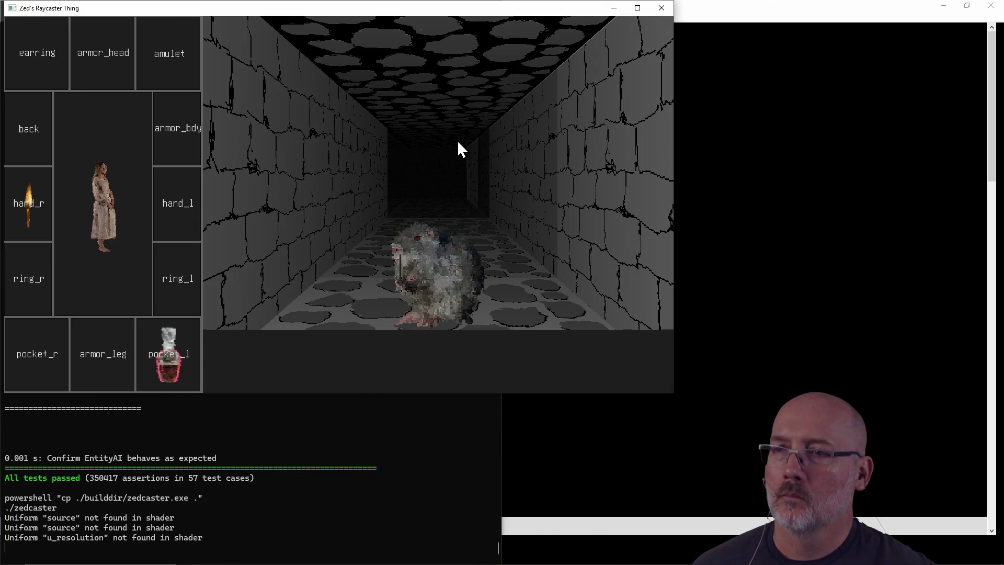
left_click(660, 8)
left_click(590, 255)
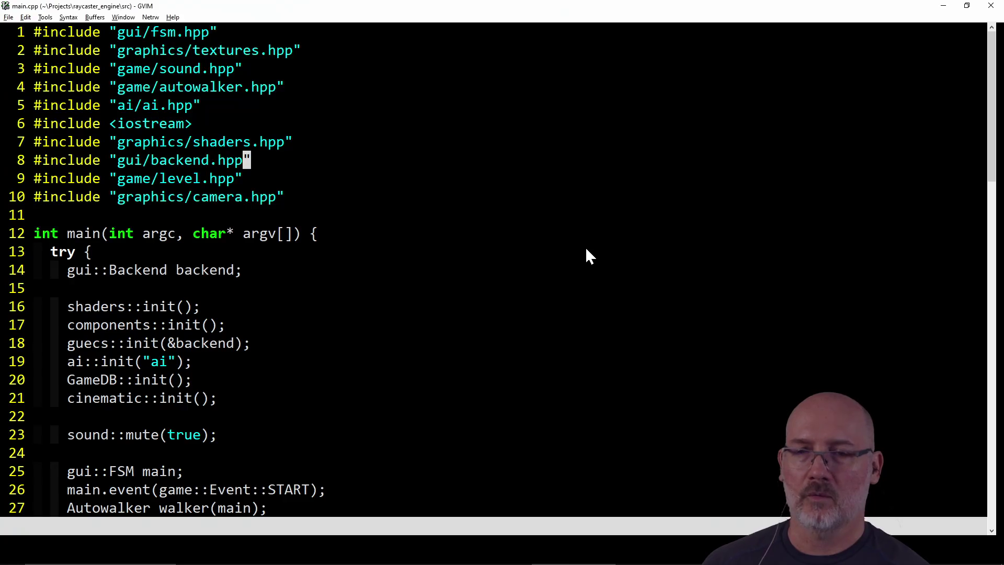
Reopen ceiling_black.png in Paint from the recent pictures list
key("alt+Tab")
key("Tab")
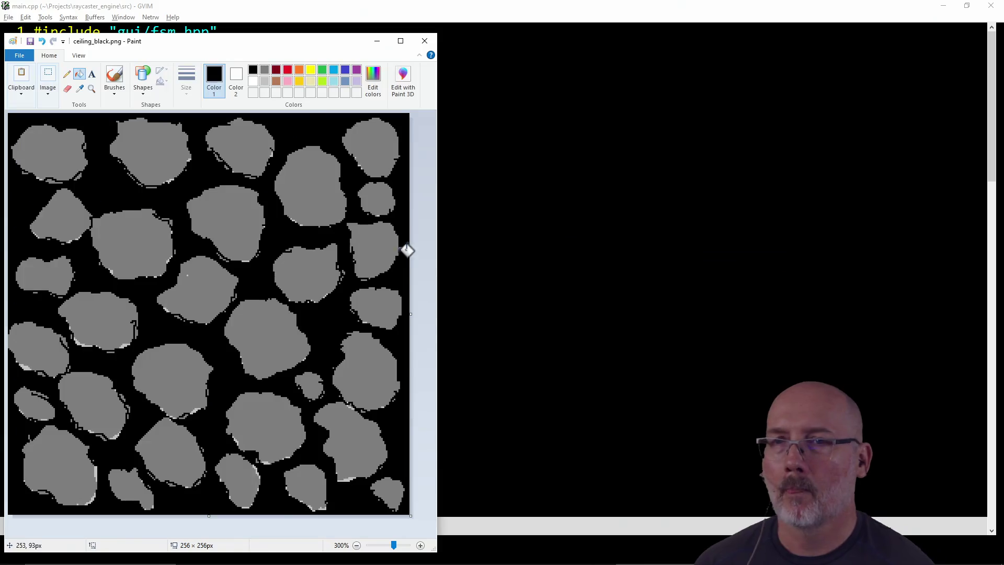
left_click(21, 56)
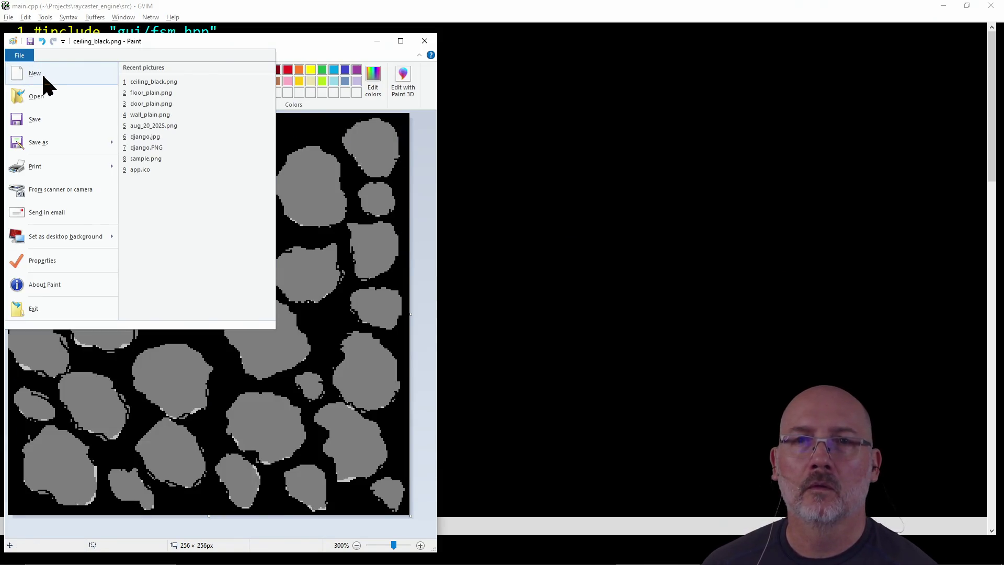
left_click(41, 73)
left_click(24, 57)
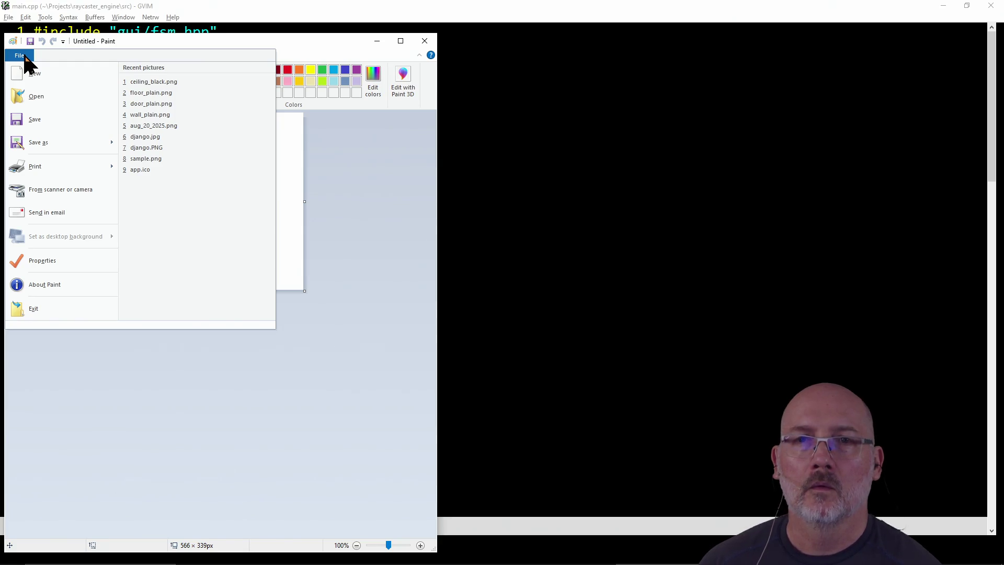
left_click(30, 96)
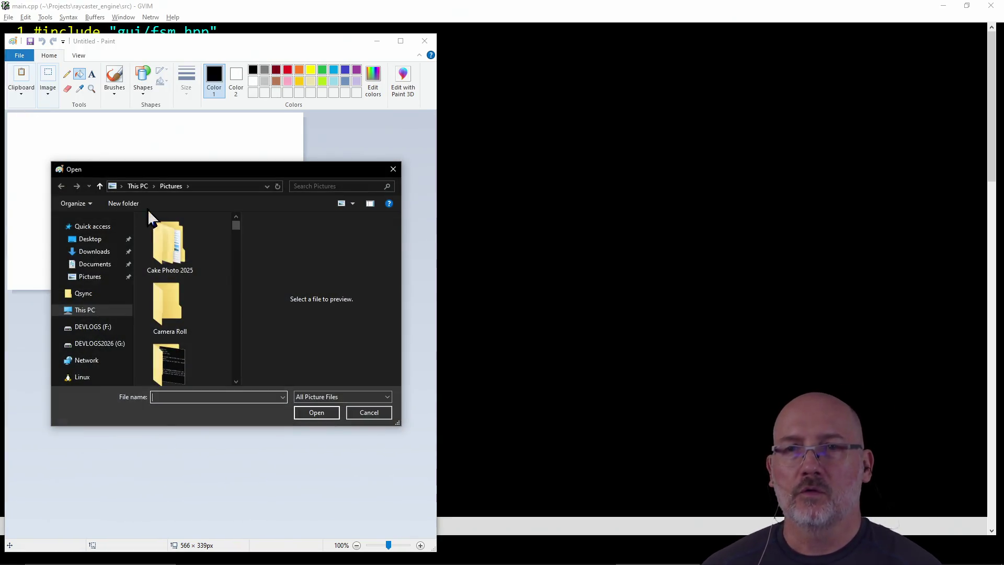
left_click(369, 413)
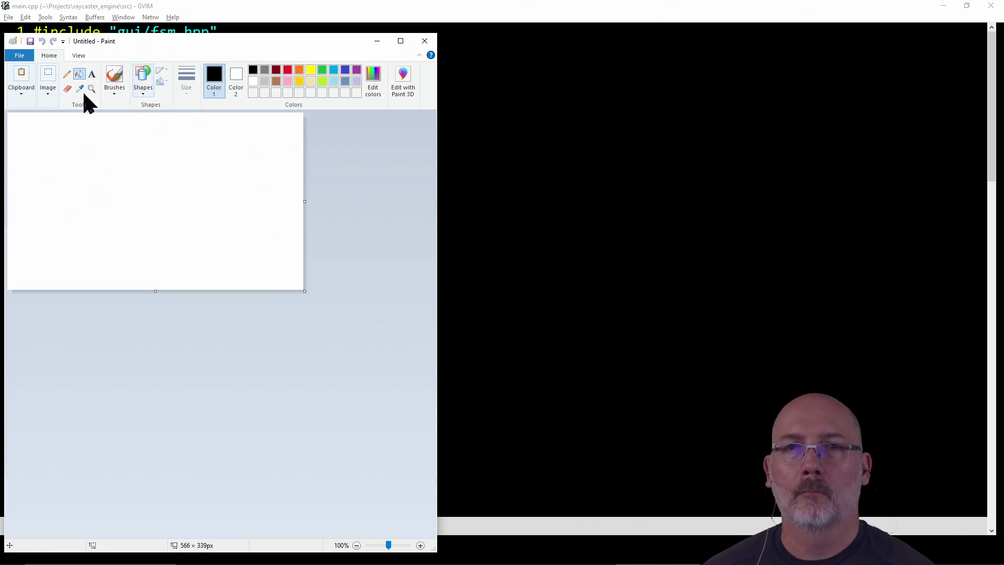
left_click(19, 56)
left_click(142, 84)
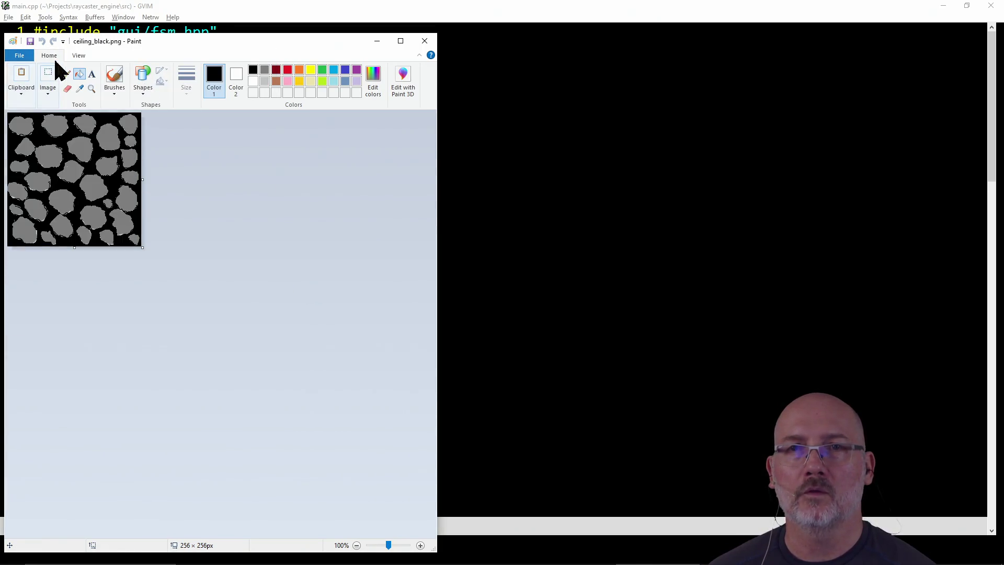
Save the picture as rat_giant.png, accepting the transparency-loss warning
left_click(19, 55)
left_click(45, 139)
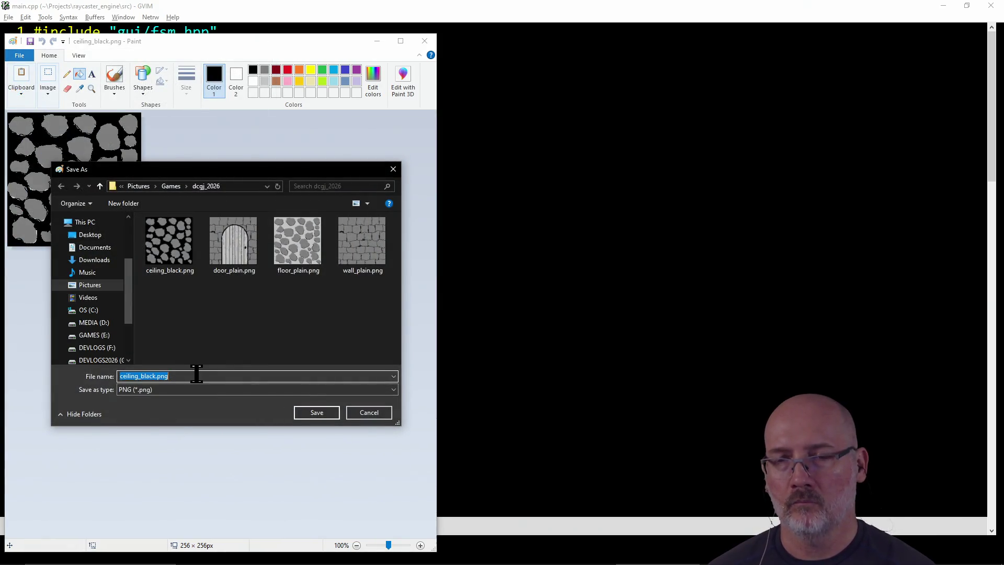
type("rat_")
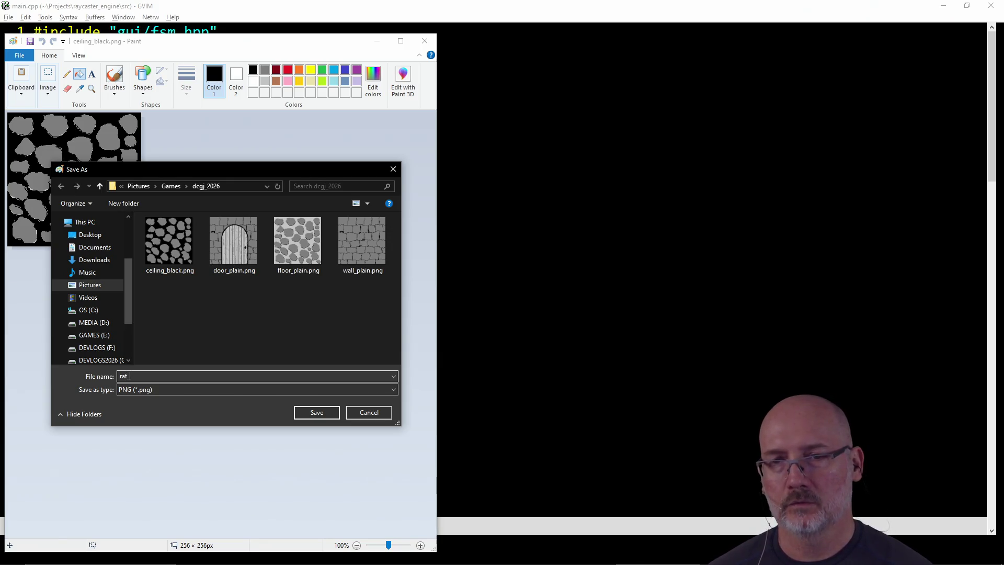
type("giant")
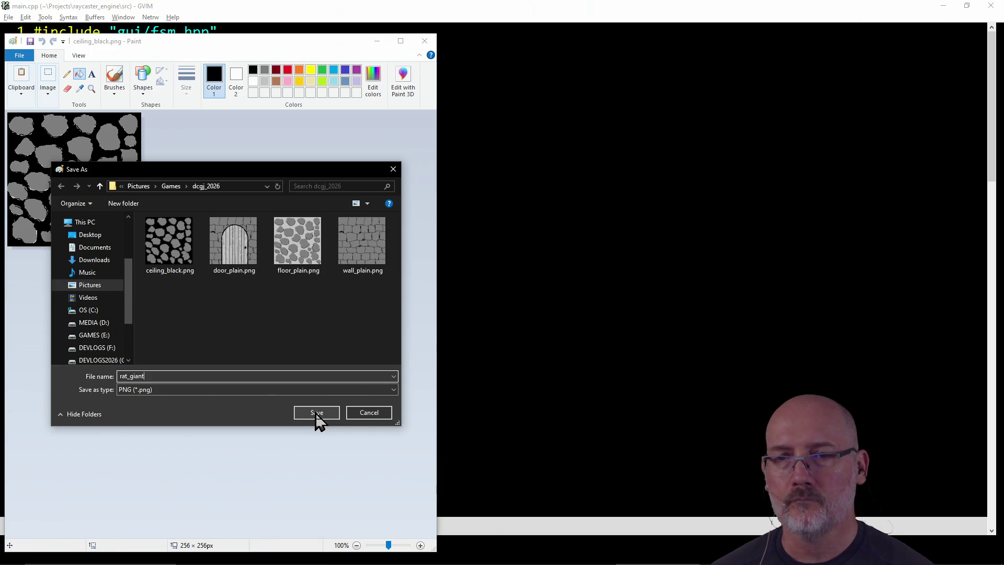
left_click(316, 414)
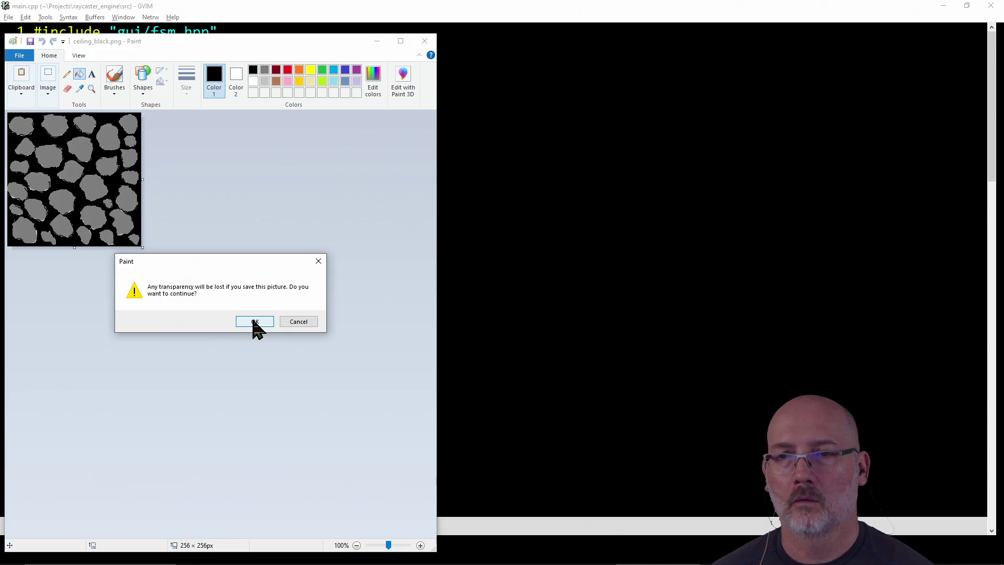
left_click(292, 324)
left_click(19, 55)
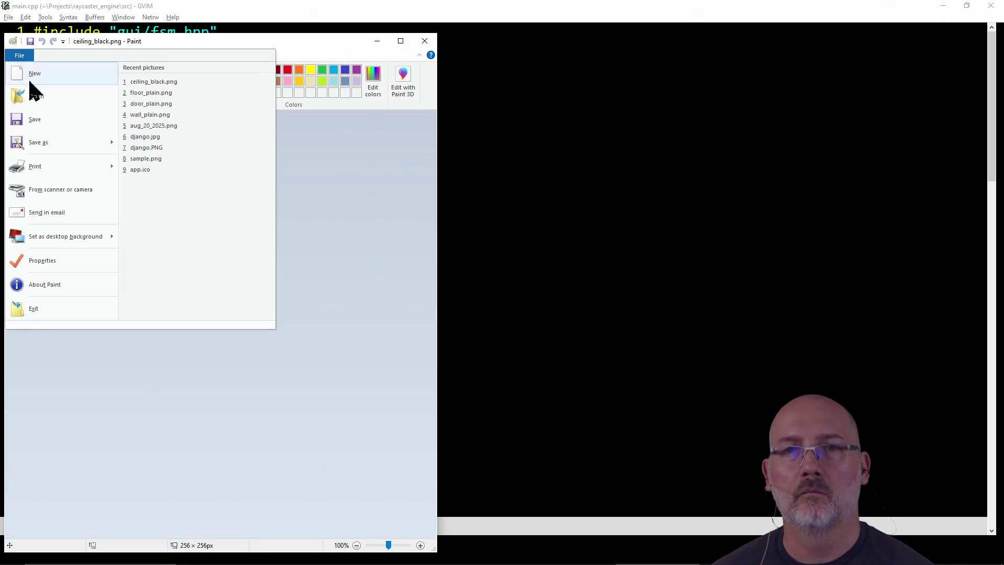
left_click(39, 137)
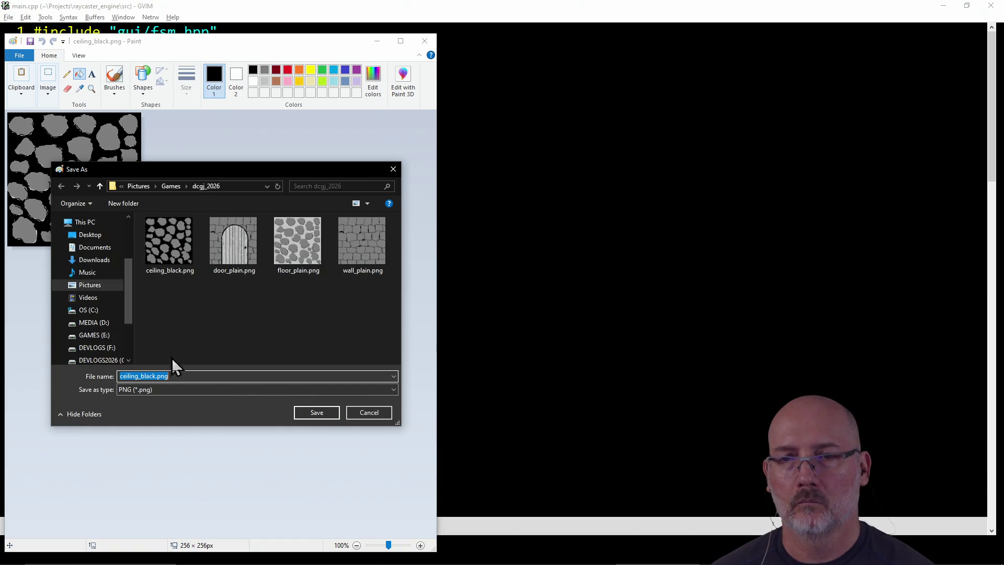
type("rat")
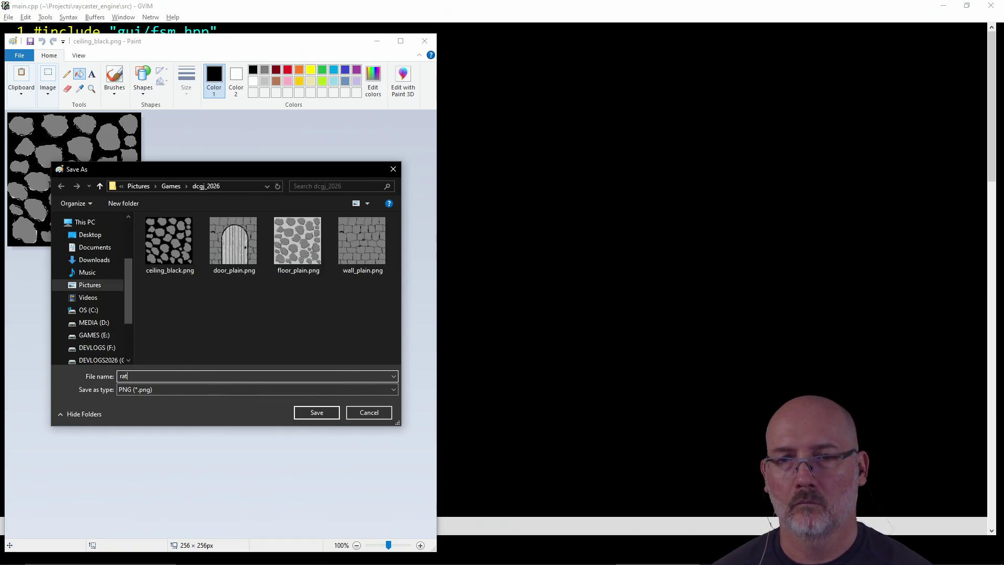
left_click(303, 413)
left_click(258, 321)
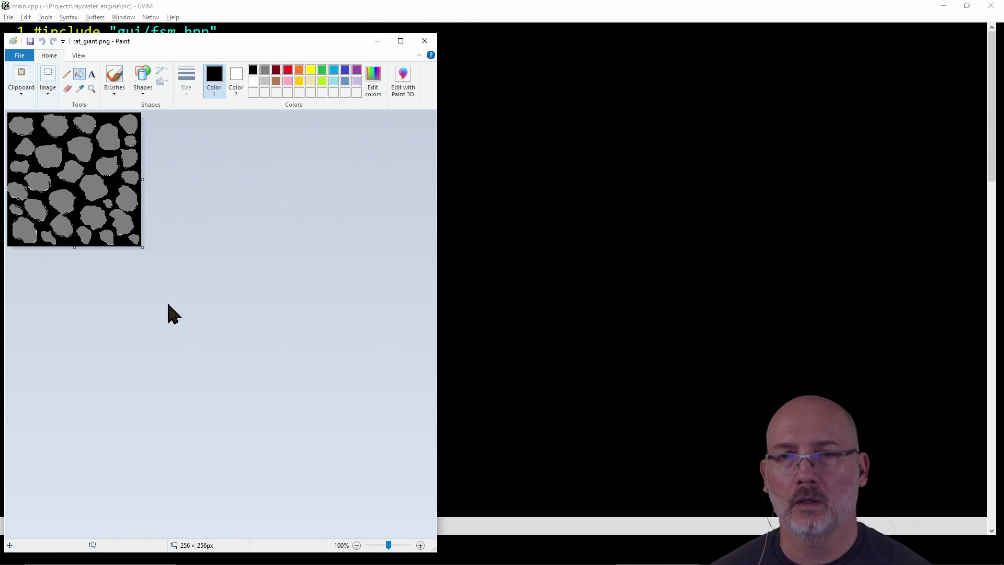
Erase rat_giant.png to a blank white canvas, then open a new Firefox tab
scroll(172, 313, "up", 2)
key("ctrl+a")
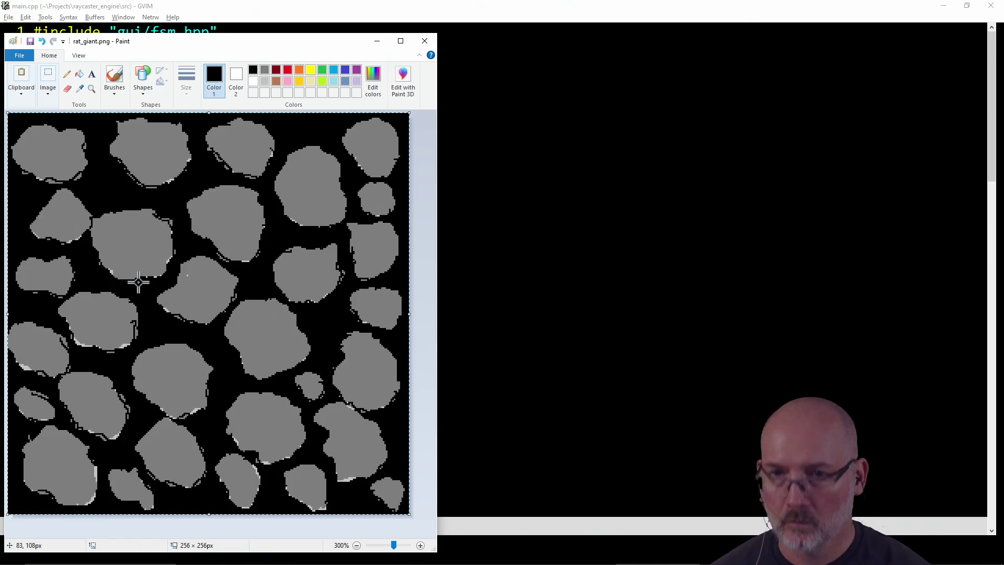
key("Delete")
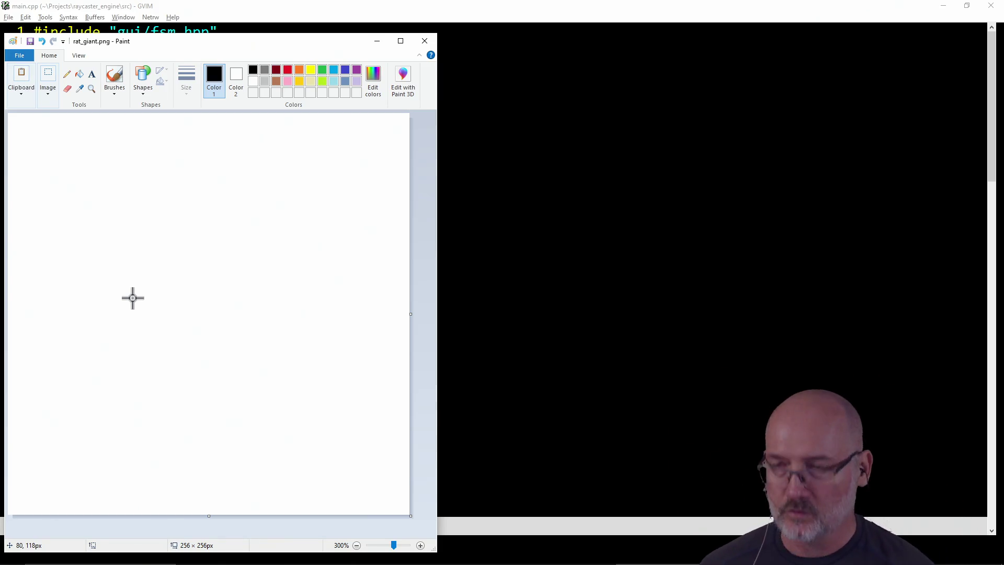
key("alt+Tab")
key("alt+Tab")
key("alt+Tab")
key("alt+Tab")
key("alt+Tab")
key("alt+Tab")
key("ctrl+t")
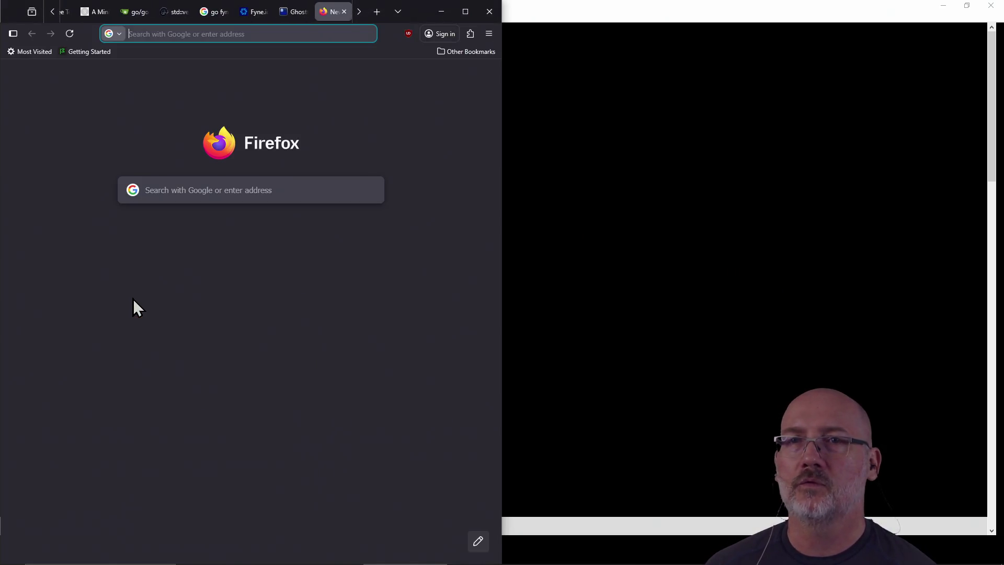
Search the web for 'texturelabs' and open the Texturelabs site
type("texturelabs")
key("Return")
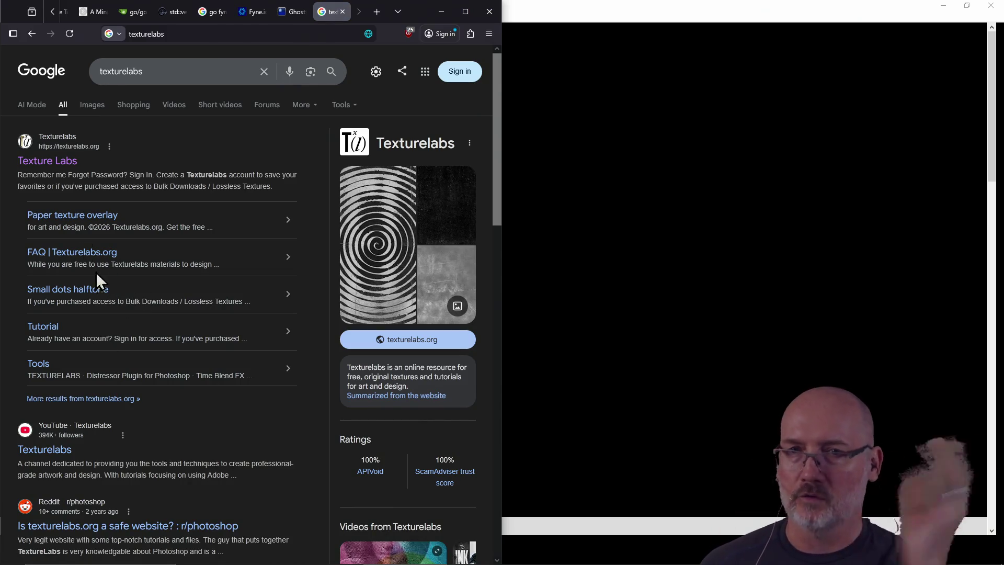
left_click(60, 160)
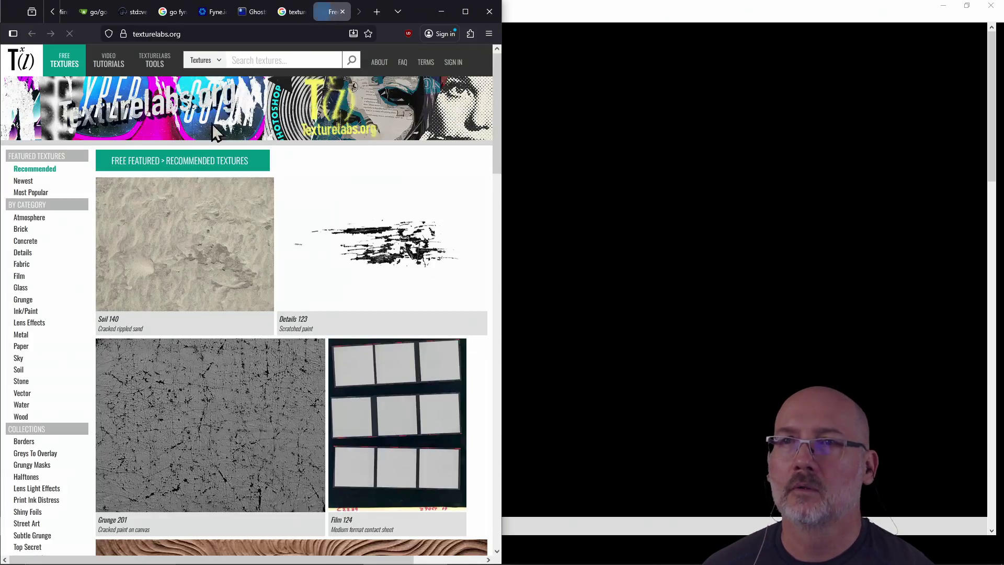
left_click(284, 14)
left_click(303, 11)
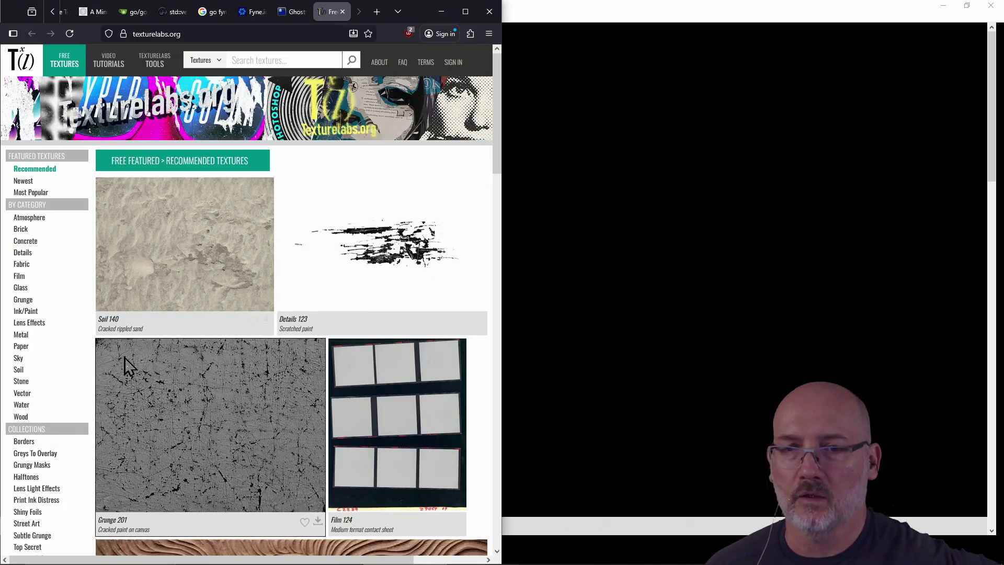
Browse the Metal, Glass, Fabric and Concrete categories, then preview Brick 170
left_click(23, 339)
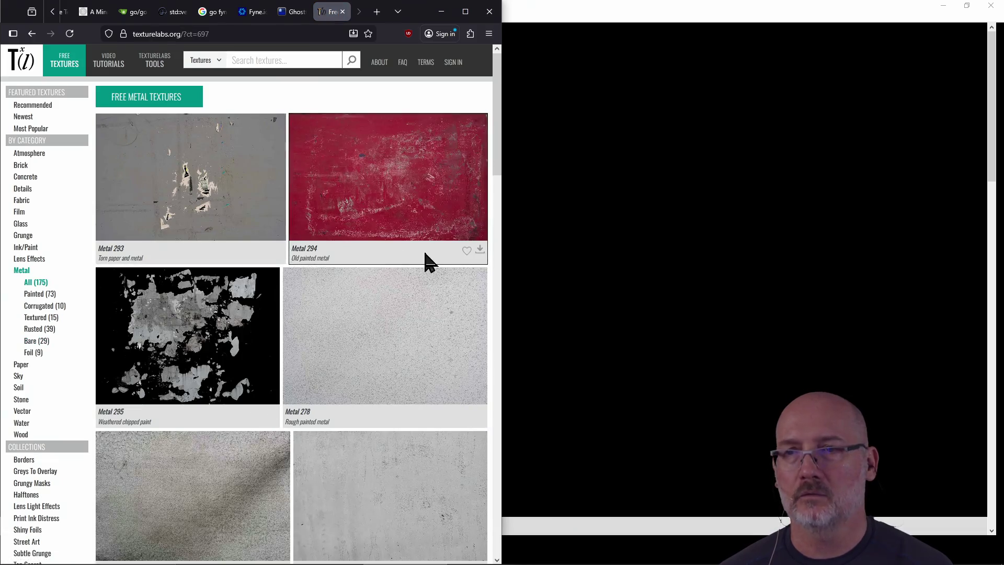
scroll(422, 255, "down", 8)
scroll(422, 256, "up", 8)
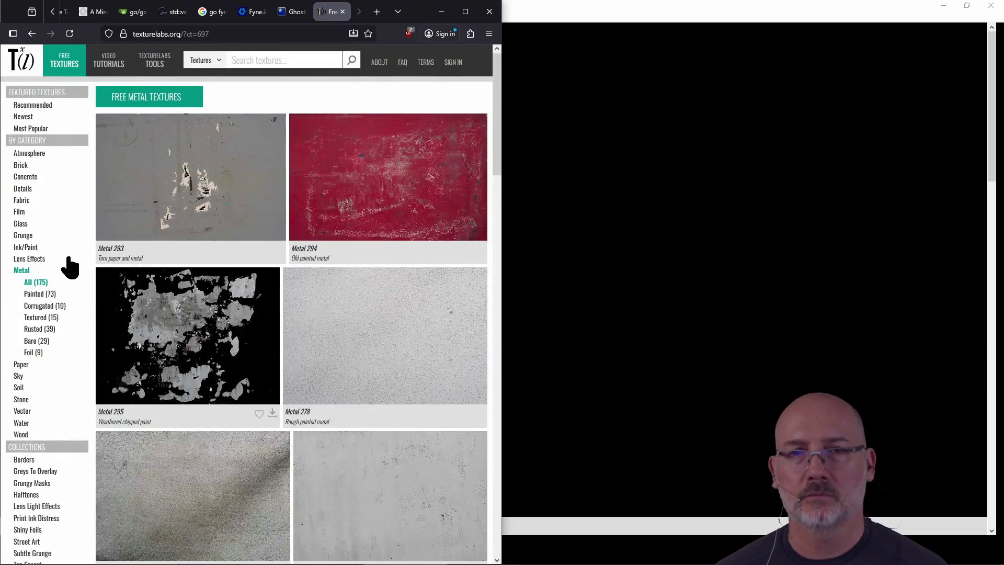
left_click(21, 225)
scroll(328, 287, "down", 5)
scroll(329, 287, "up", 5)
left_click(21, 201)
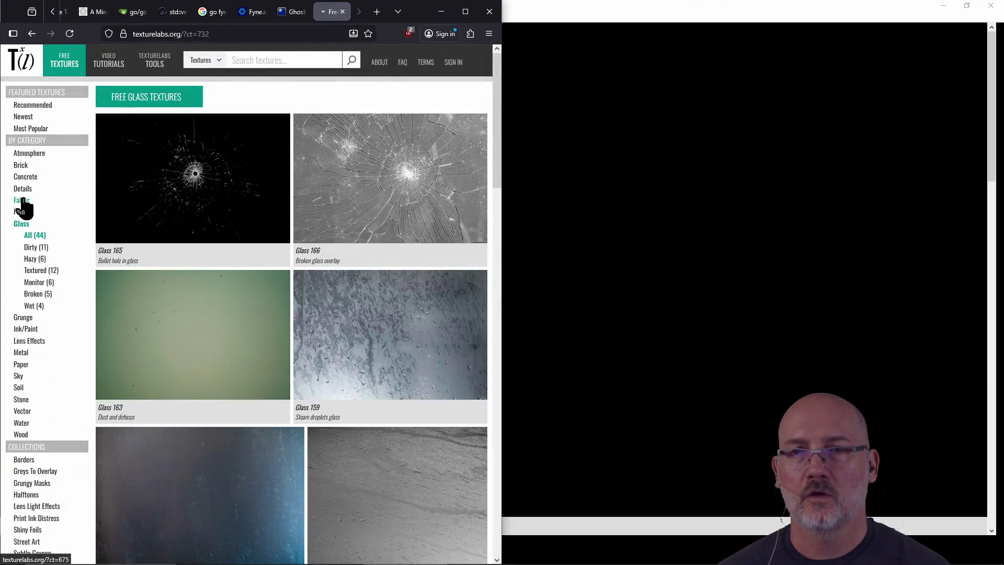
scroll(315, 229, "down", 4)
scroll(315, 229, "up", 4)
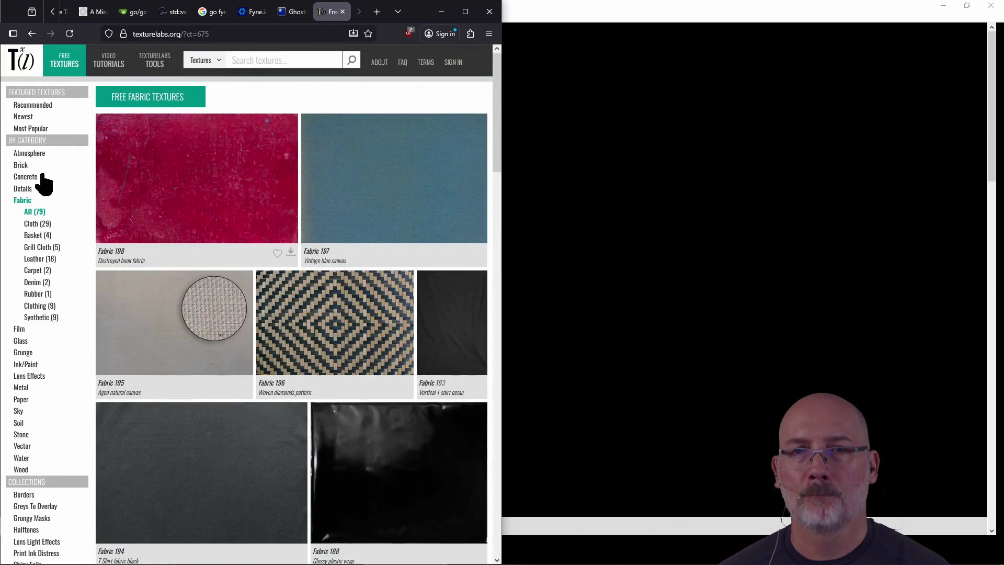
left_click(30, 178)
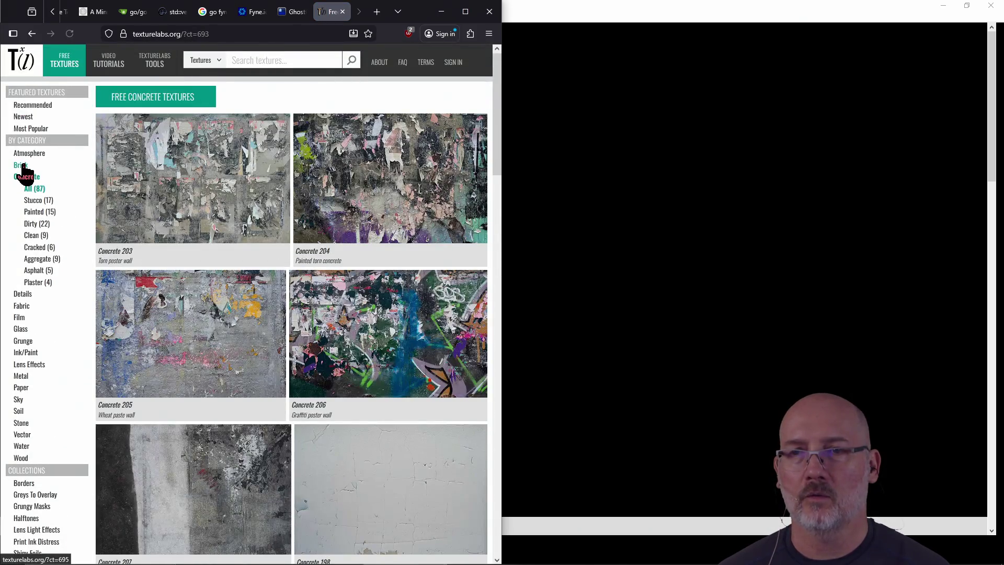
left_click(22, 166)
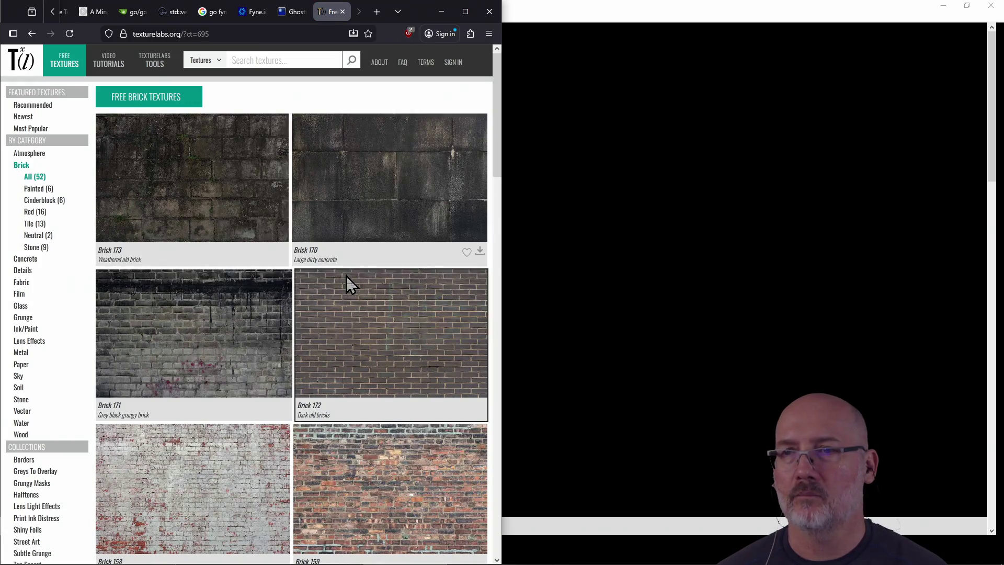
left_click(372, 182)
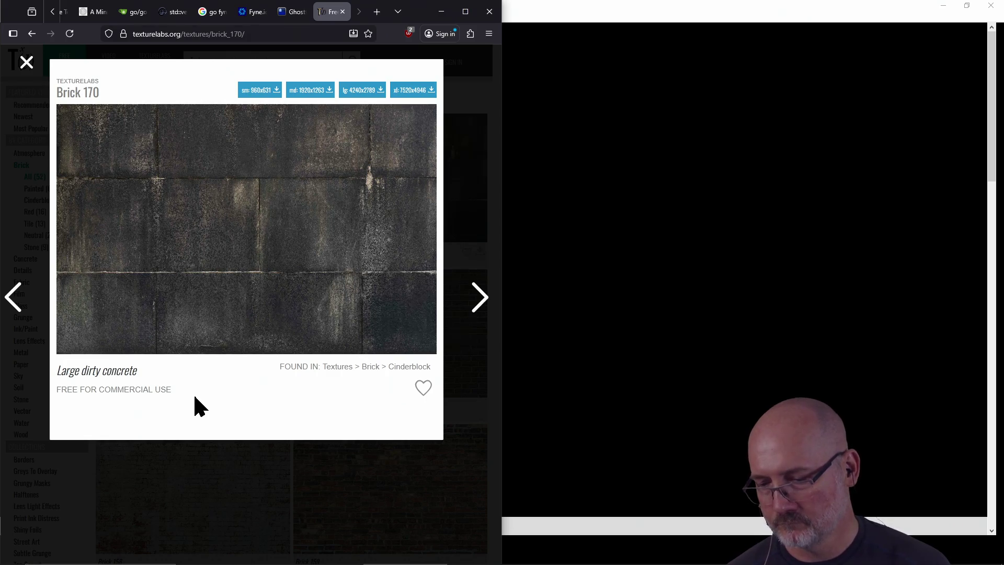
Close the Brick 170 preview and look over the Brick 162 stone wall texture
left_click(26, 62)
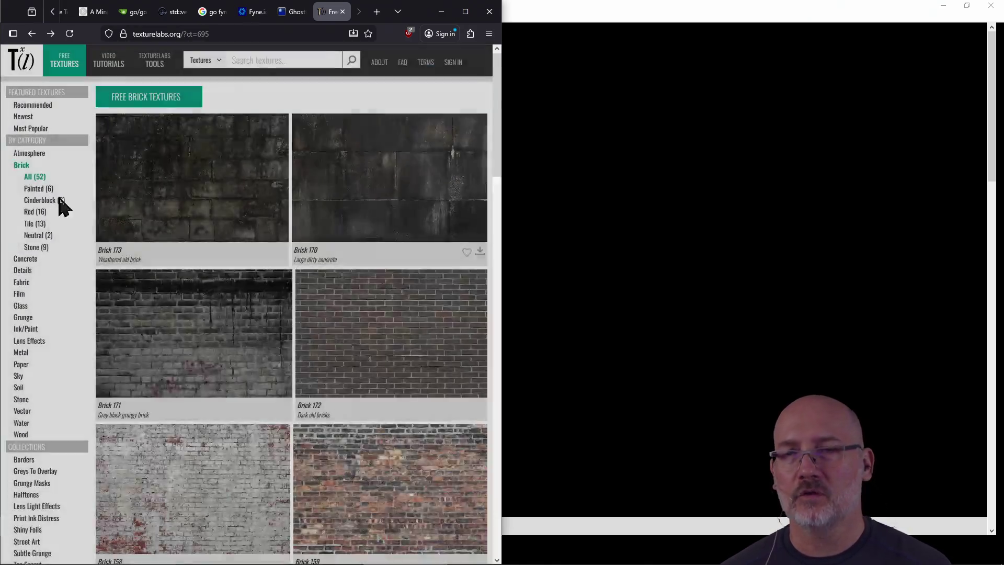
scroll(325, 375, "down", 7)
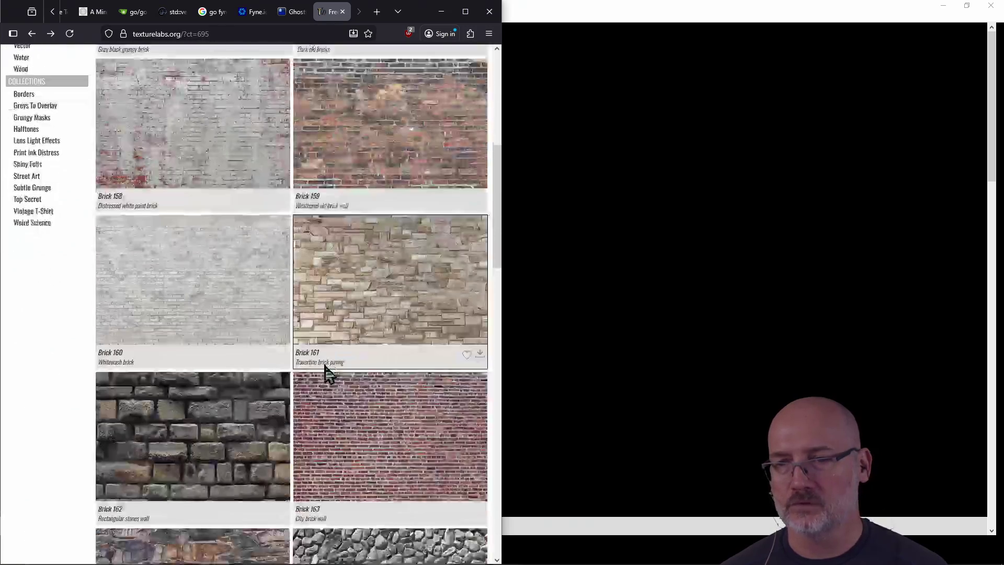
scroll(243, 400, "down", 2)
scroll(211, 321, "up", 1)
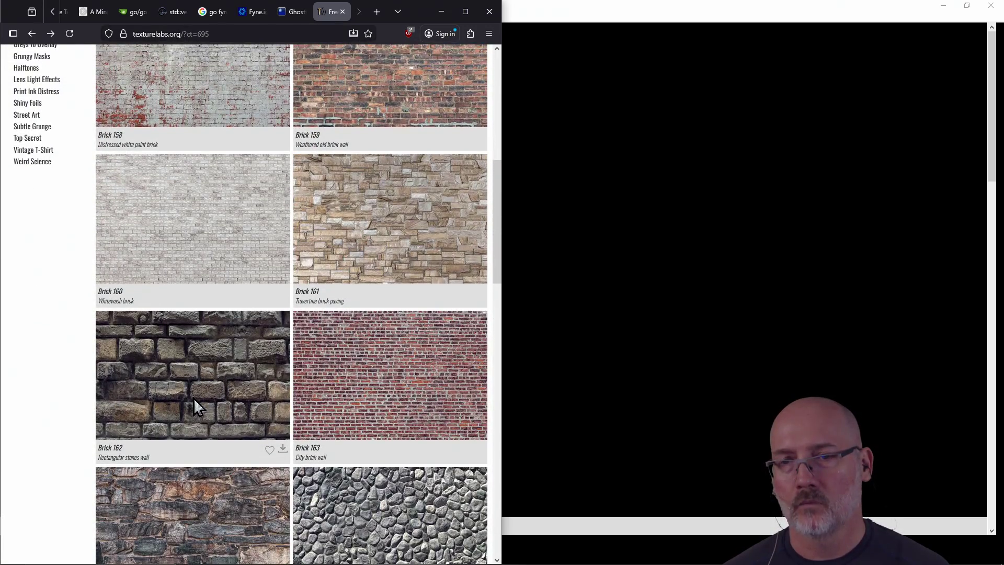
left_click(194, 398)
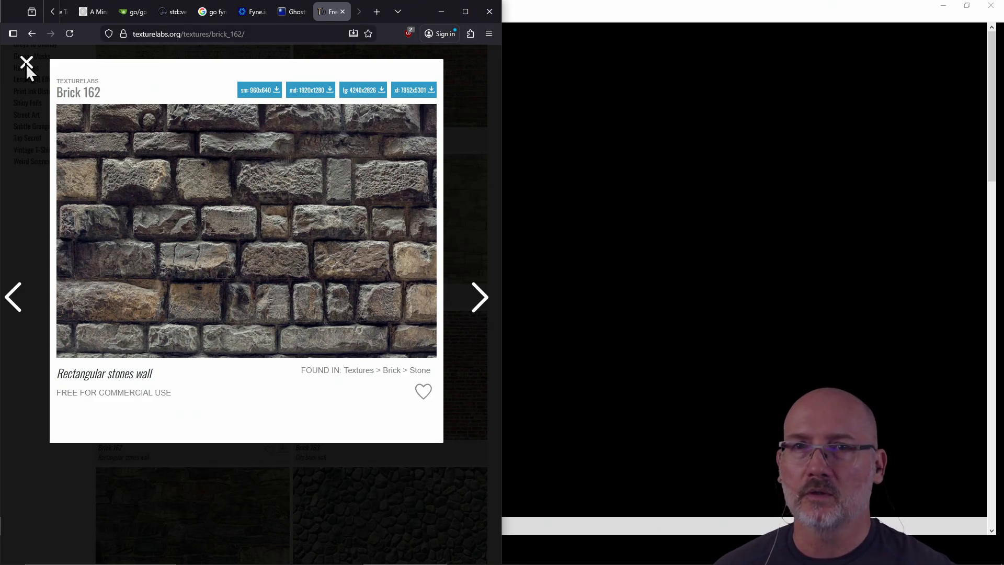
left_click(26, 64)
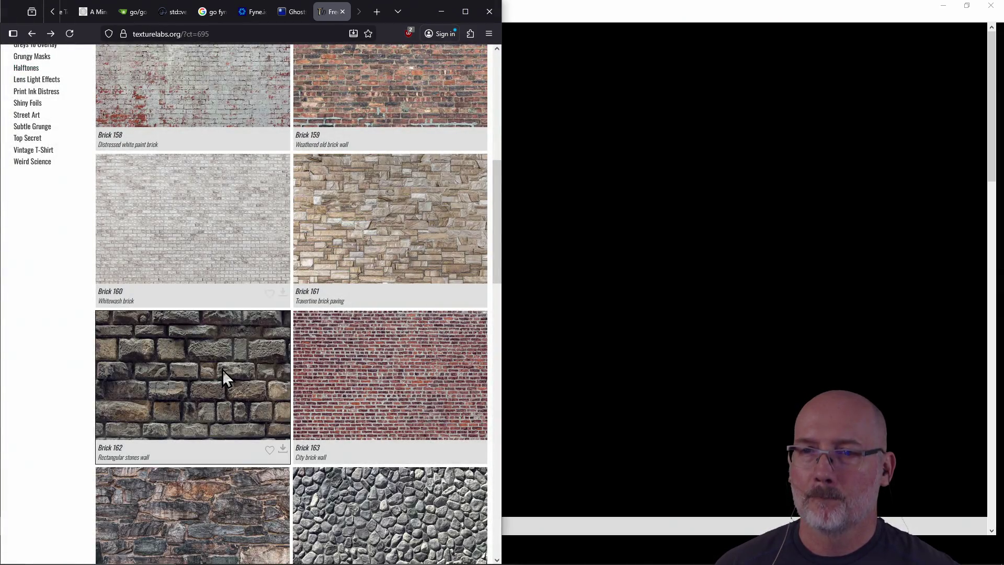
left_click(222, 369)
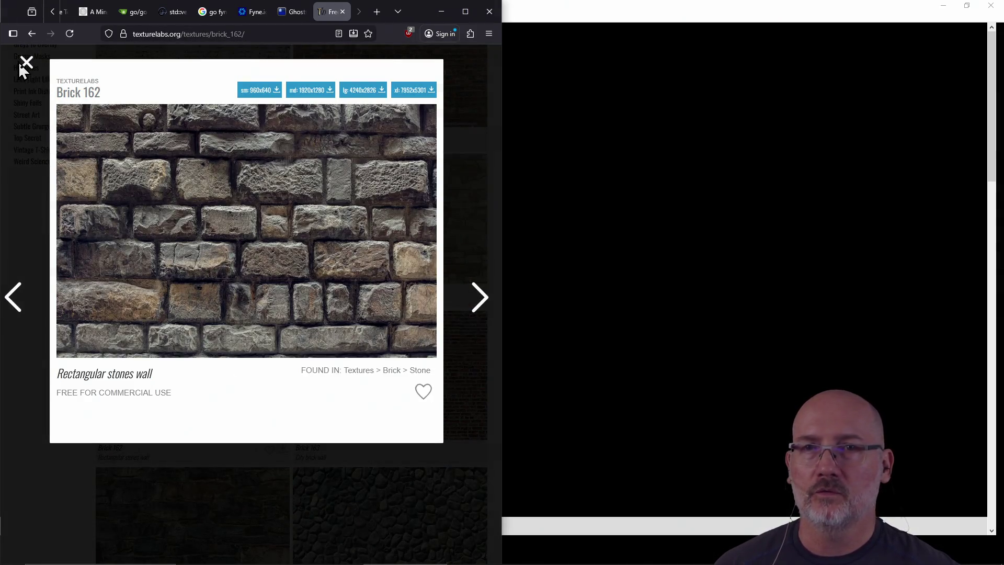
left_click(26, 63)
Preview Brick 164 natural stone, 166 round stones, 167 dry stone wall and 122 paving
scroll(406, 354, "down", 3)
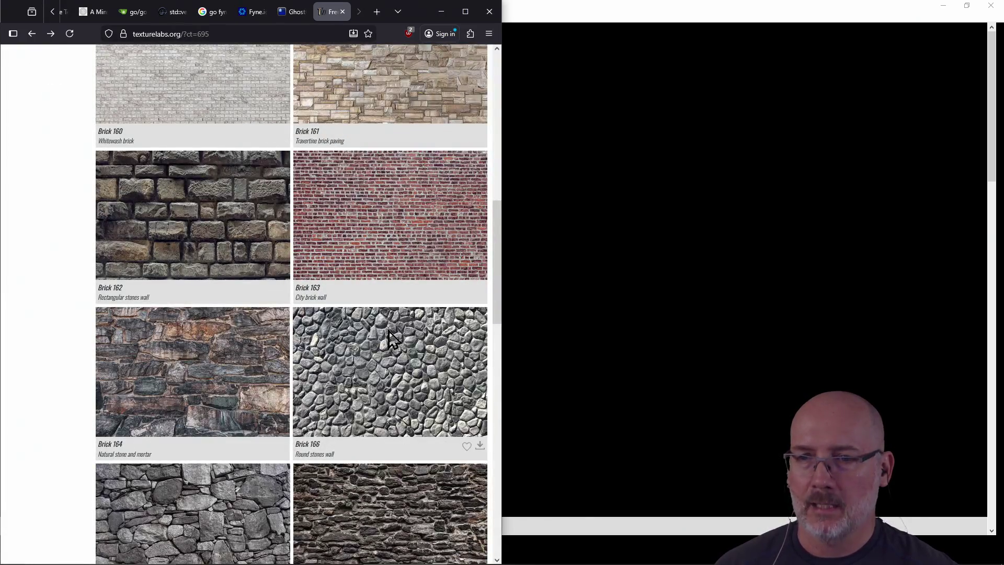
scroll(389, 343, "down", 1)
left_click(182, 299)
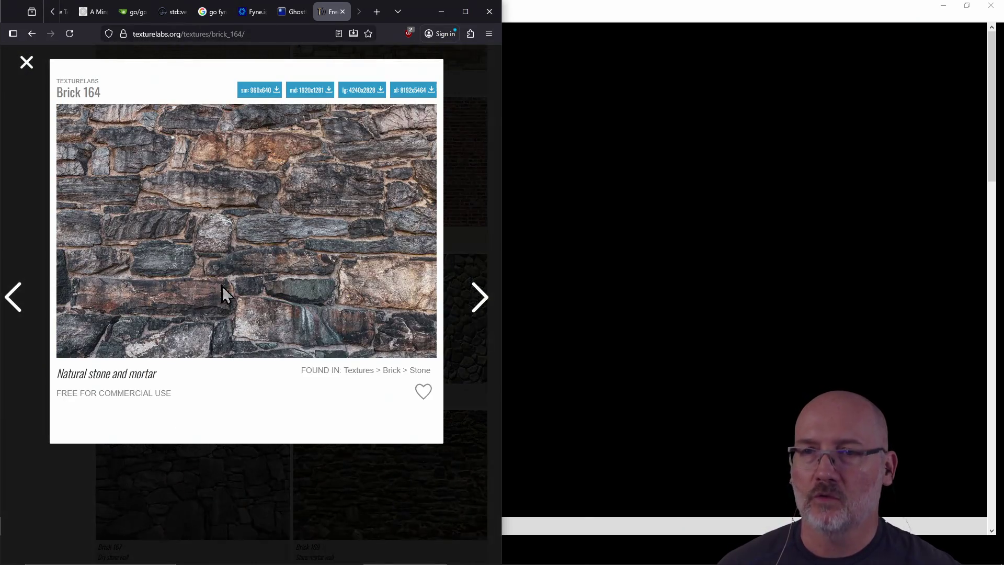
left_click(26, 63)
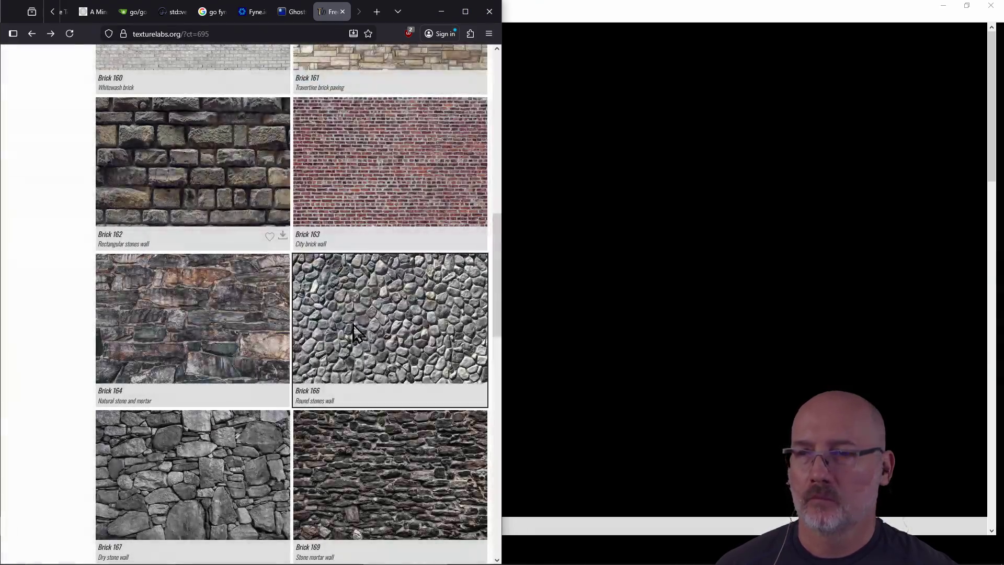
left_click(376, 324)
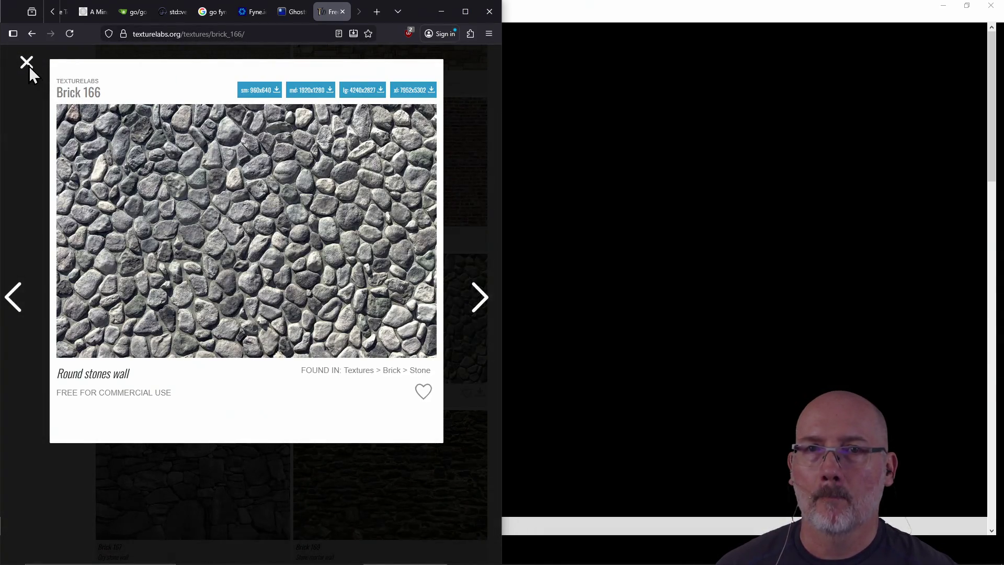
left_click(27, 63)
left_click(187, 463)
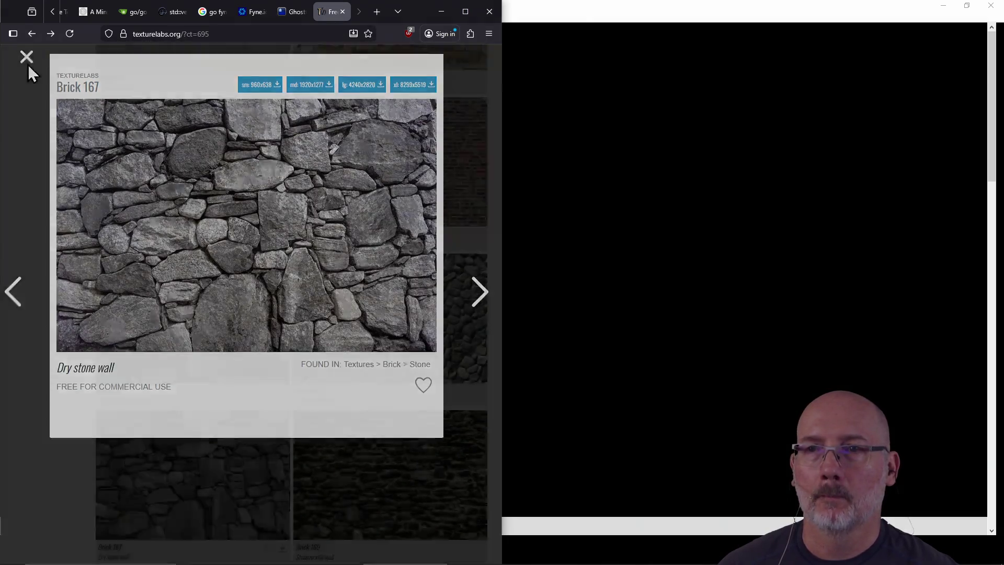
left_click(27, 63)
scroll(273, 247, "down", 6)
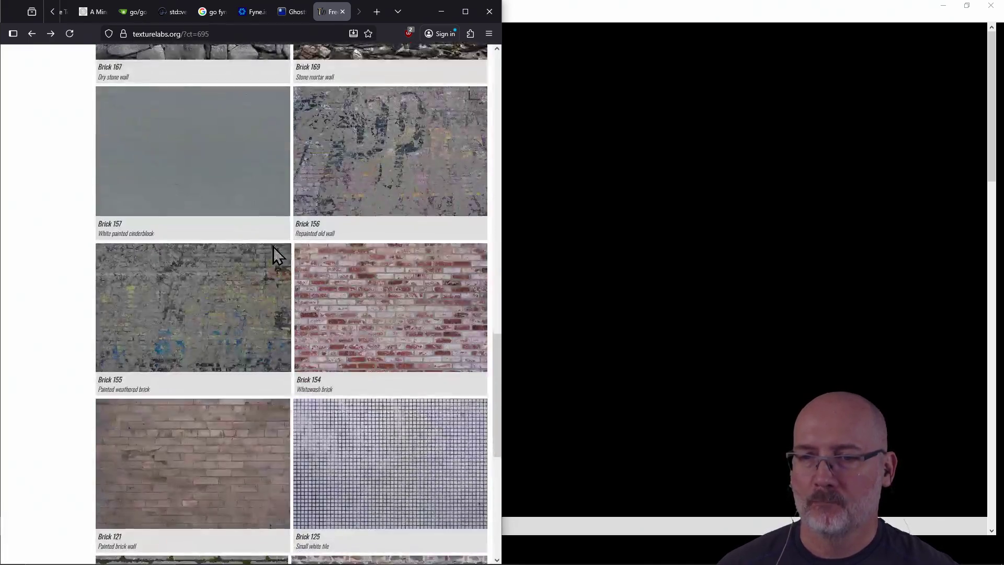
scroll(273, 247, "down", 7)
left_click(273, 253)
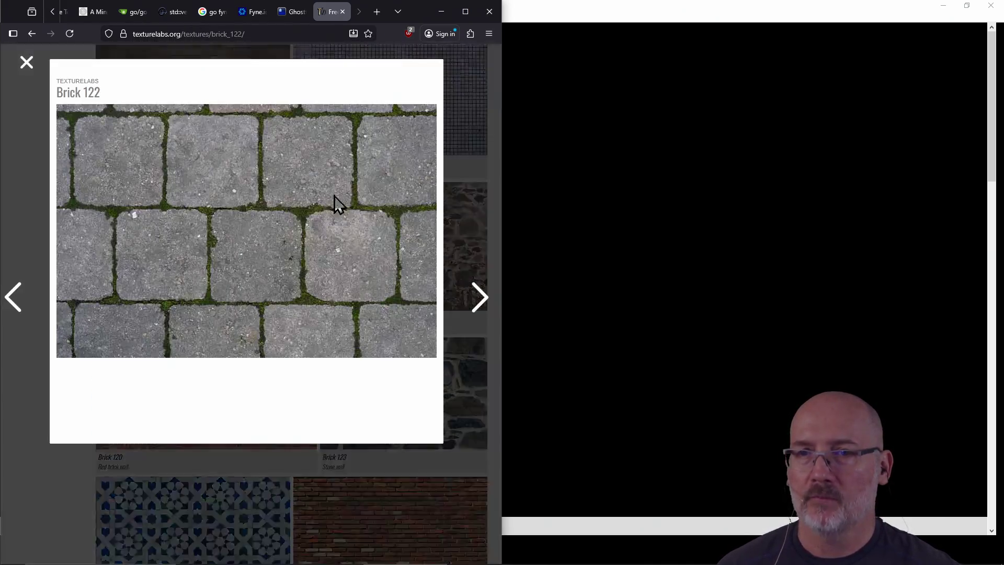
left_click(25, 63)
Scroll to the last Brick entry, Brick 139 Tan cinderblock, then close the Texturelabs tab
scroll(269, 254, "down", 8)
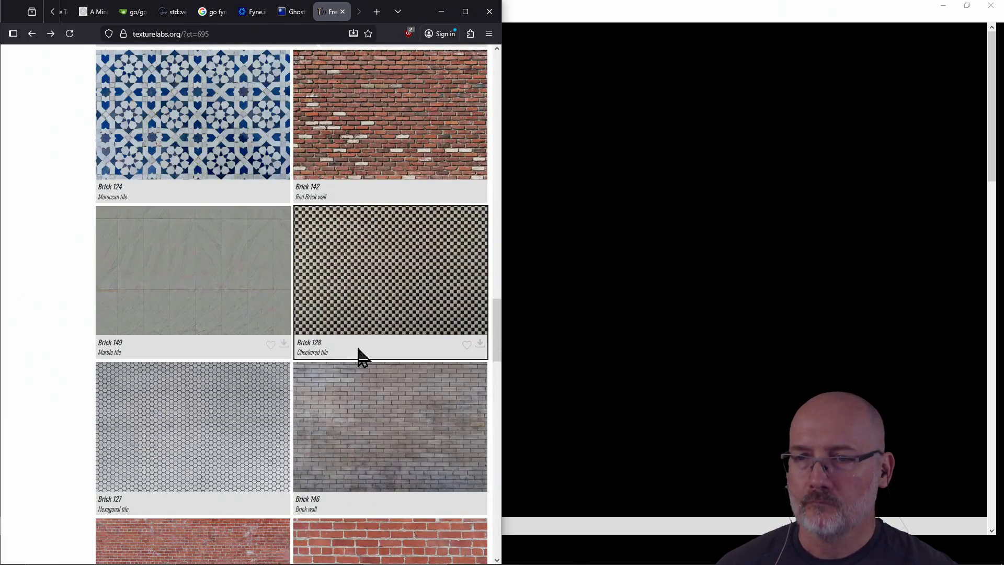
scroll(189, 334, "down", 6)
scroll(374, 411, "down", 3)
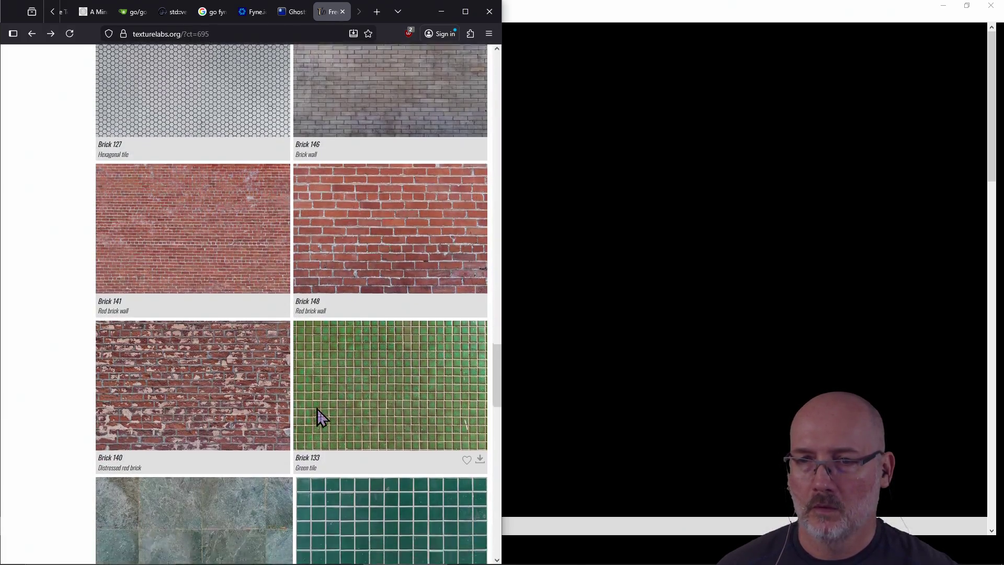
scroll(228, 412, "down", 4)
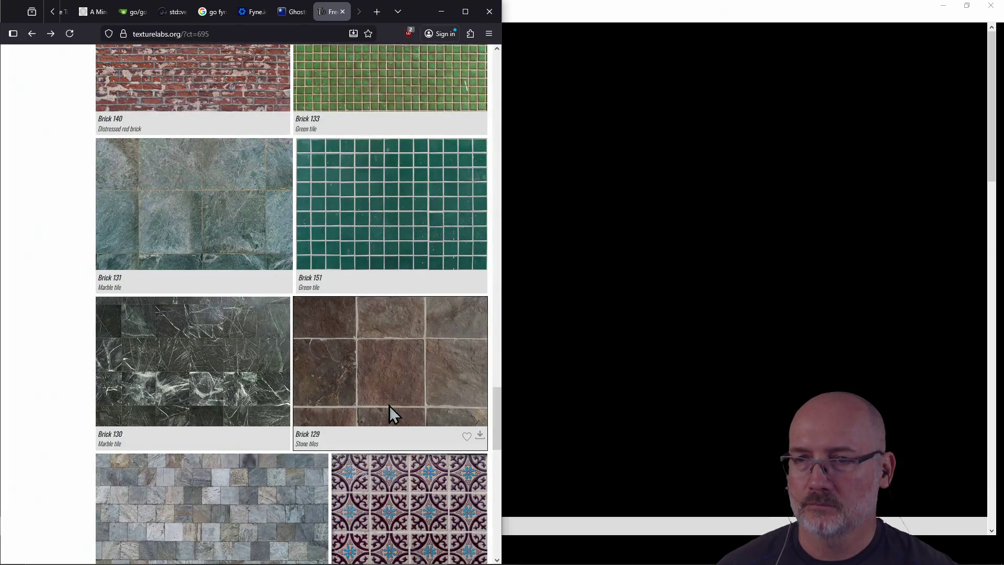
scroll(340, 414, "down", 3)
scroll(314, 445, "down", 3)
scroll(411, 427, "down", 4)
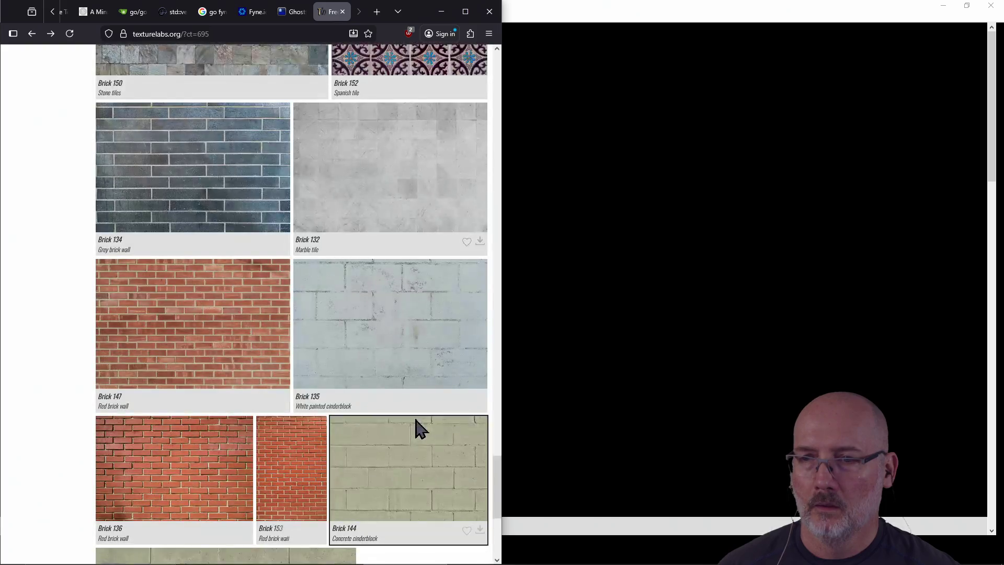
scroll(202, 324, "down", 5)
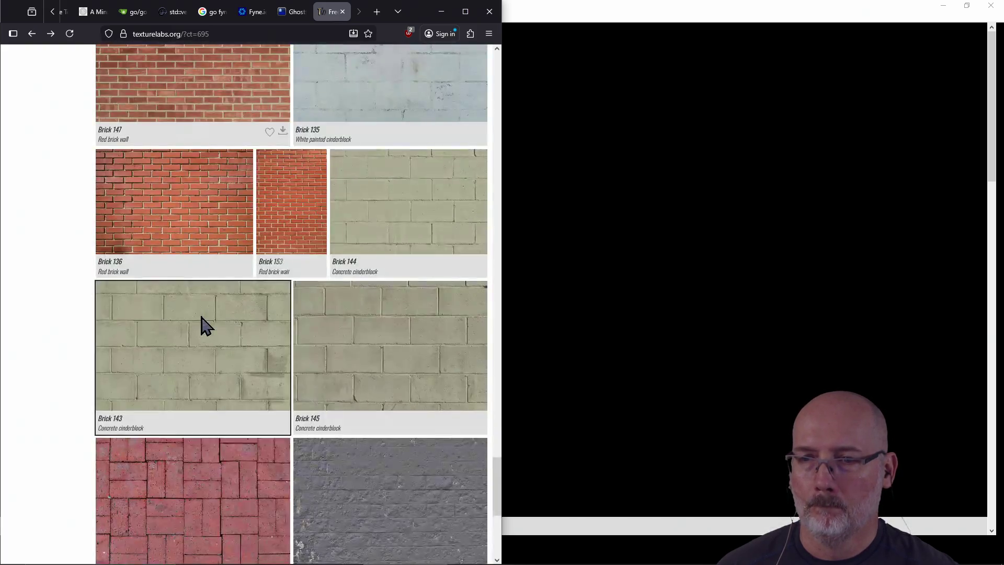
scroll(324, 359, "down", 5)
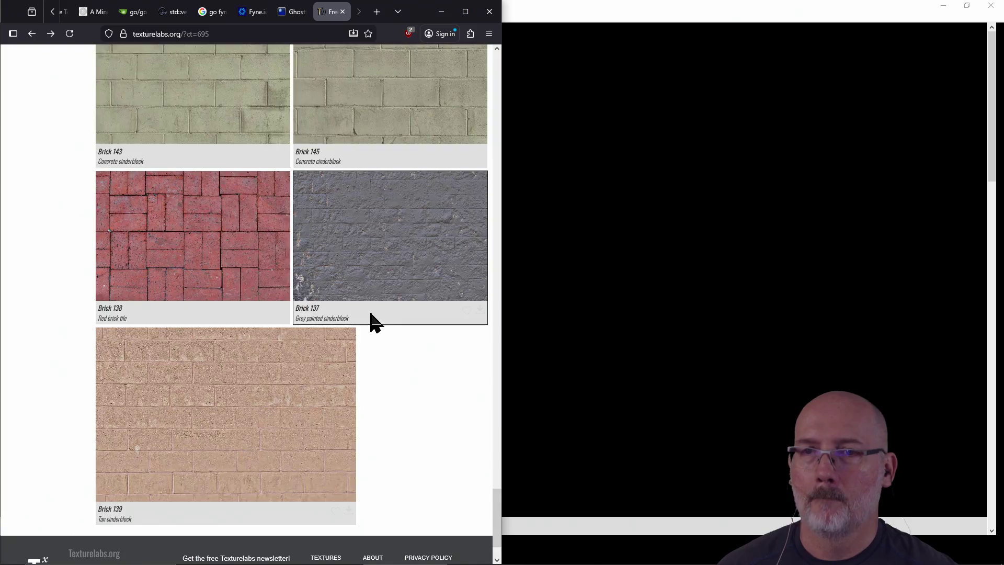
scroll(370, 320, "up", 10)
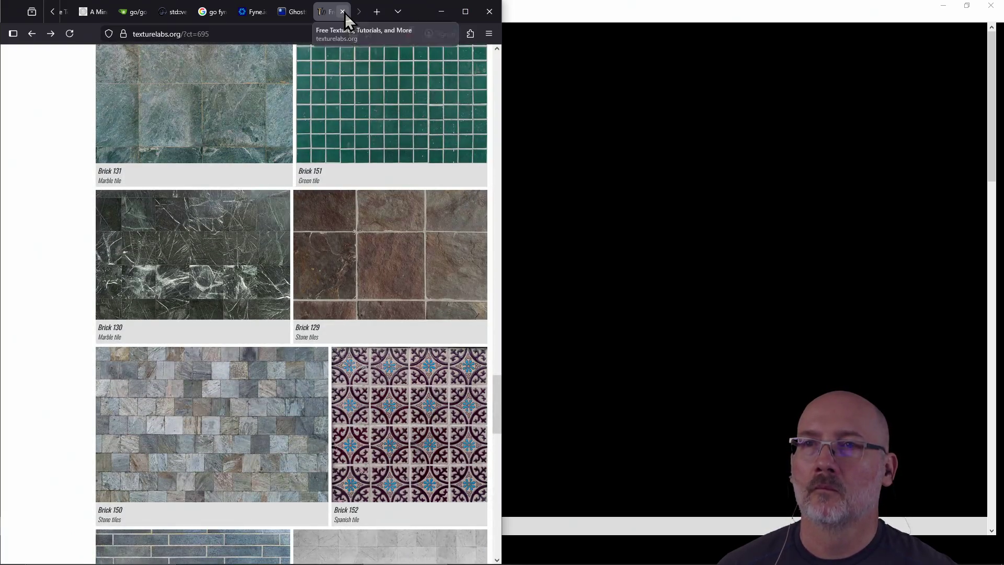
left_click(343, 12)
left_click(588, 161)
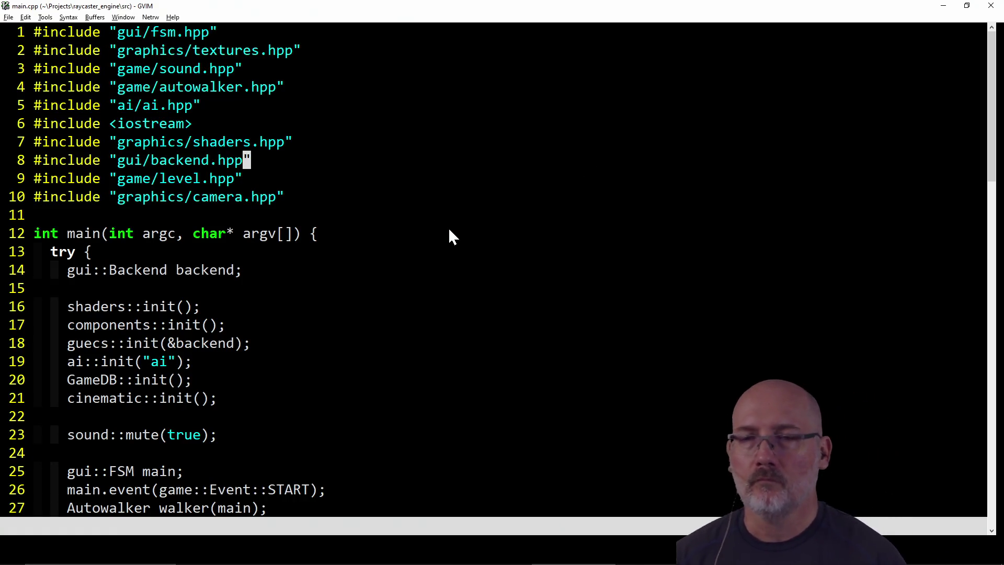
Return to the blank rat_giant.png canvas in Paint and mark a tiny selection on it
key("alt+Tab")
key("alt+Tab")
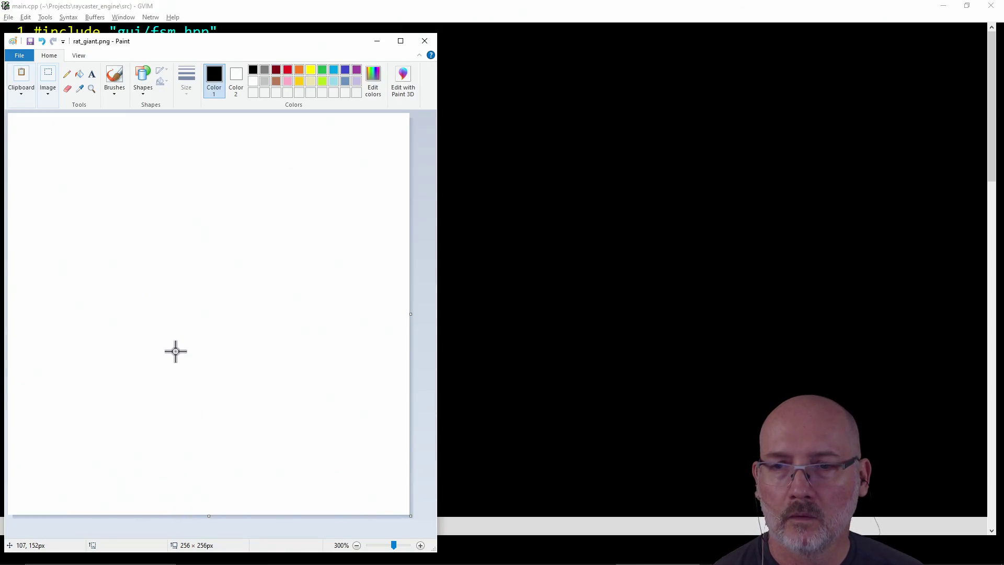
left_click_drag(162, 362, 174, 364)
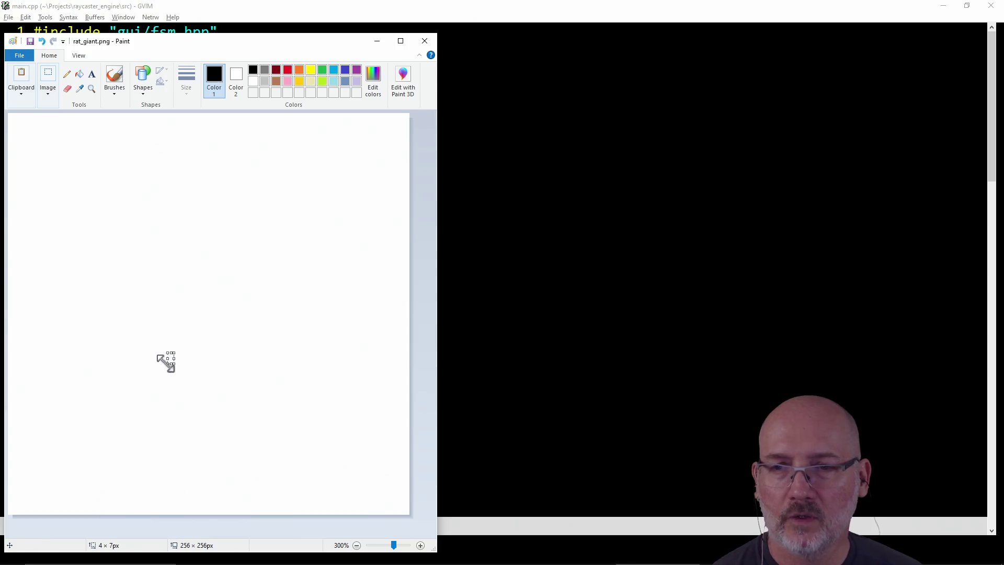
Clear the stray selection and pencil the rat's head outline, jaw and snout in black
left_click(191, 343)
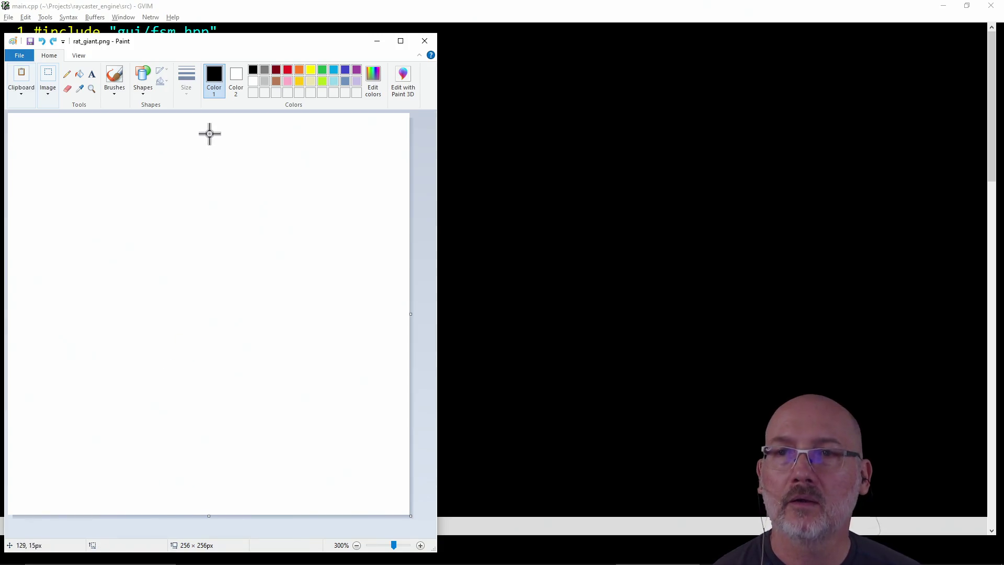
left_click(67, 74)
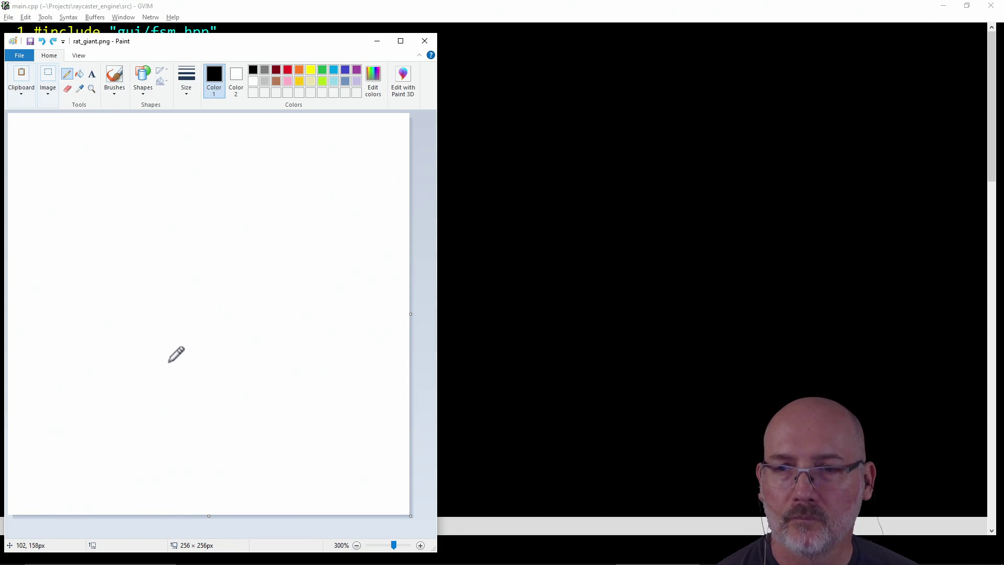
mouse_move(168, 359)
left_mouse_down()
mouse_move(165, 380)
mouse_move(184, 325)
left_mouse_up()
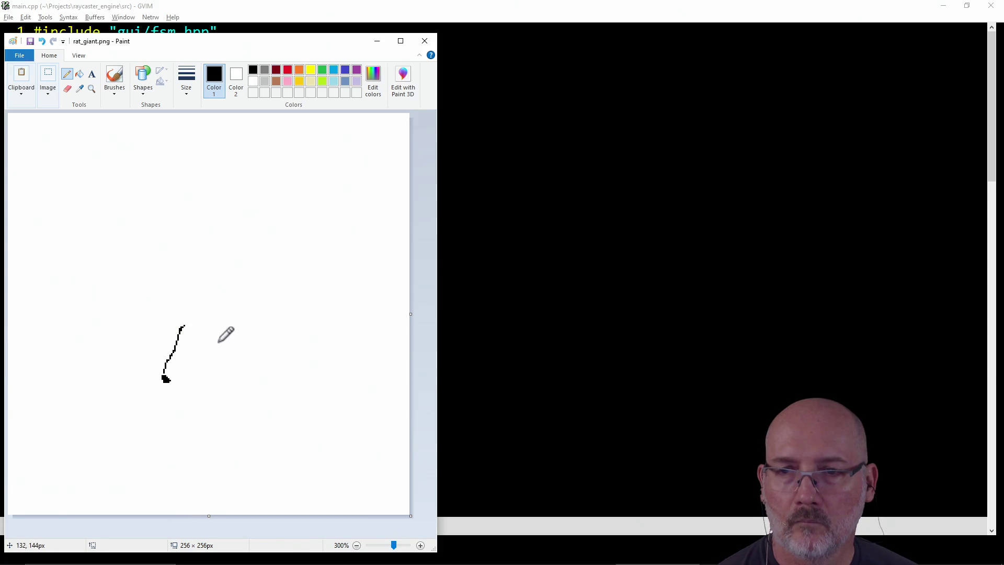
left_click_drag(167, 380, 215, 362)
left_click(223, 363)
left_click(214, 326)
left_click_drag(202, 316, 233, 360)
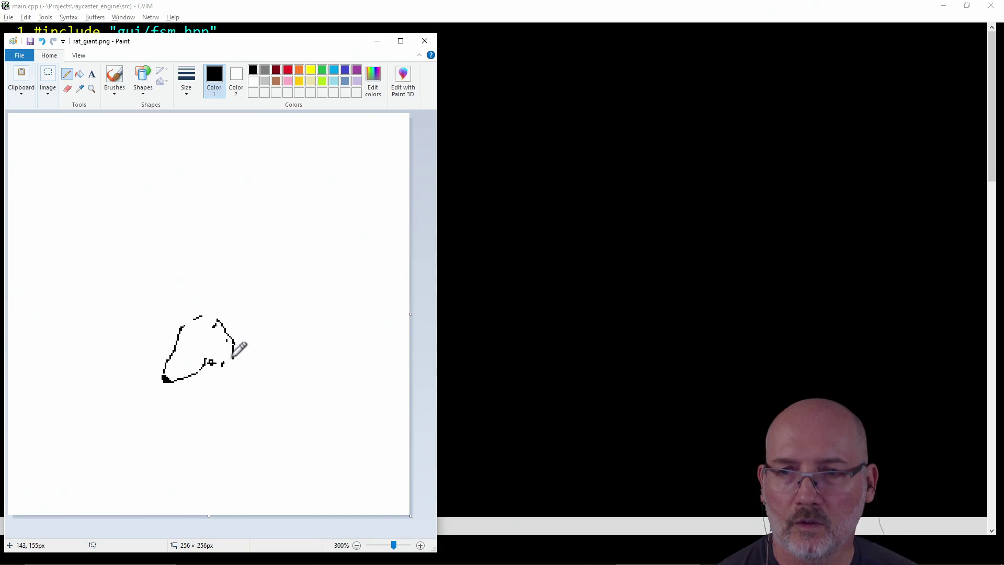
Pencil the rat's back, right side, body hook, folded arm and triangular ear
mouse_move(183, 380)
left_mouse_down()
mouse_move(167, 424)
mouse_move(182, 463)
mouse_move(173, 469)
mouse_move(245, 468)
mouse_move(255, 423)
left_mouse_up()
left_click_drag(244, 377, 254, 423)
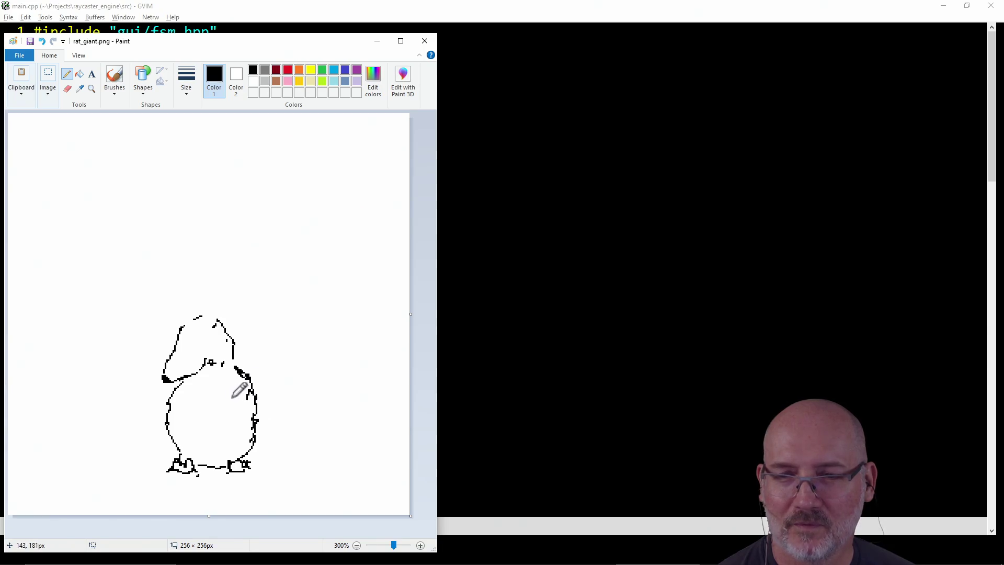
left_click_drag(209, 425, 213, 434)
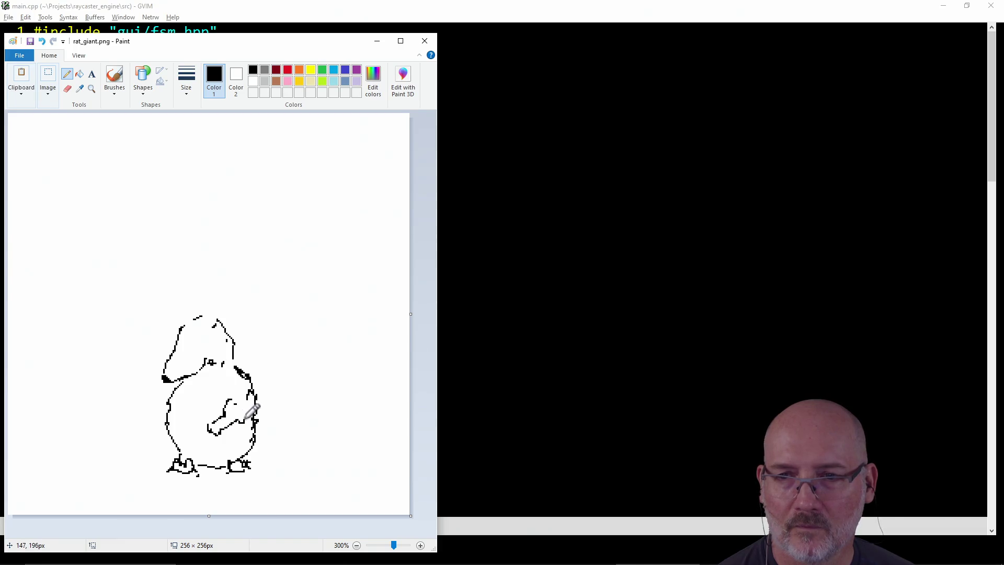
left_click_drag(251, 397, 232, 401)
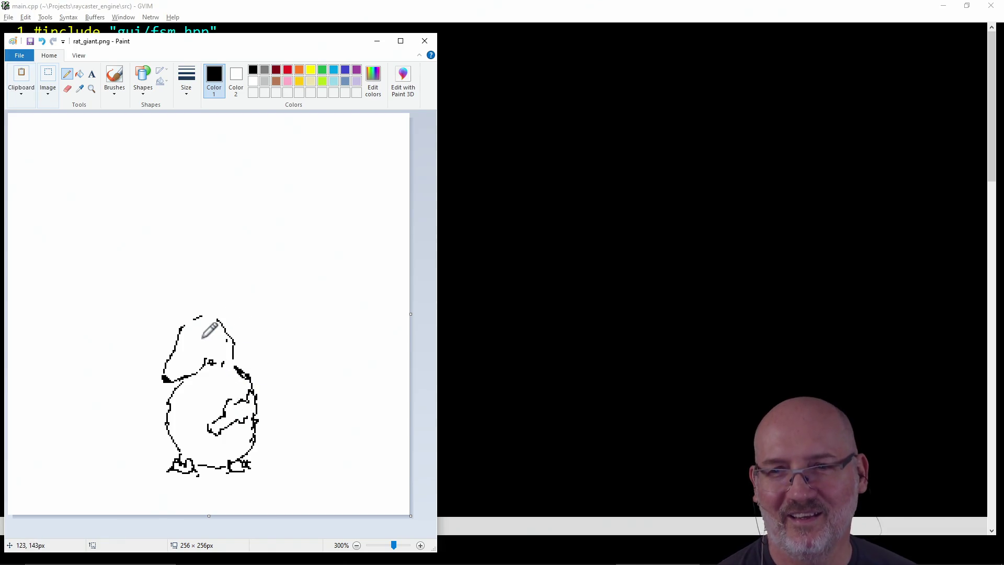
left_click_drag(206, 337, 215, 337)
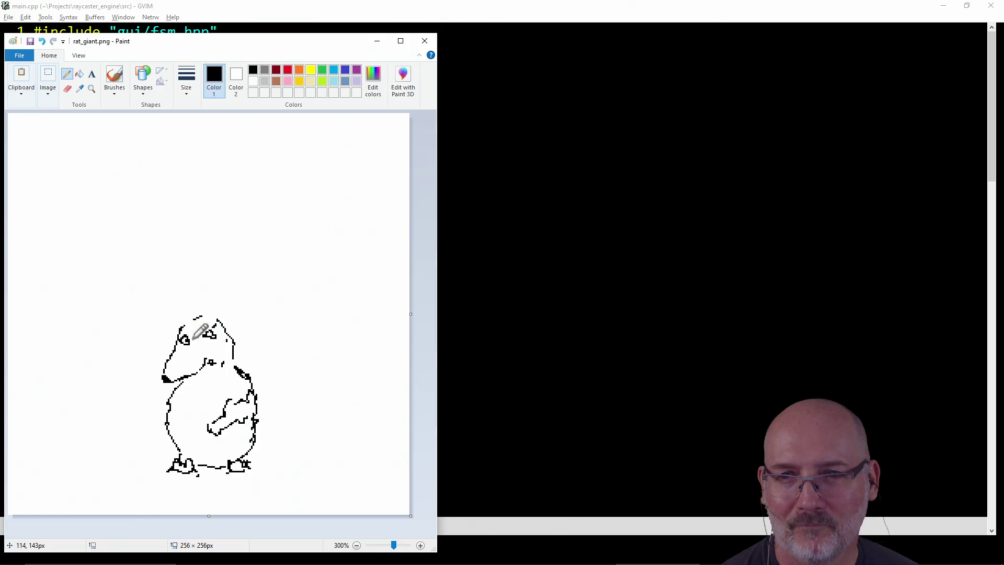
Undo the stray eye and mouth marks, redraw the eye loop and close the head gap
key("ctrl")
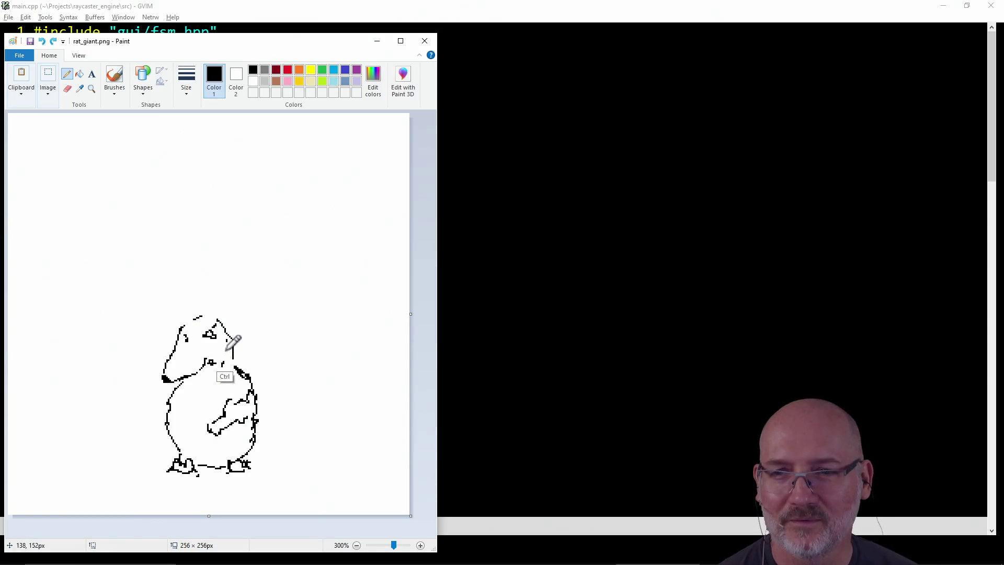
key("ctrl+z")
key("ctrl+z")
key("ctrl+z")
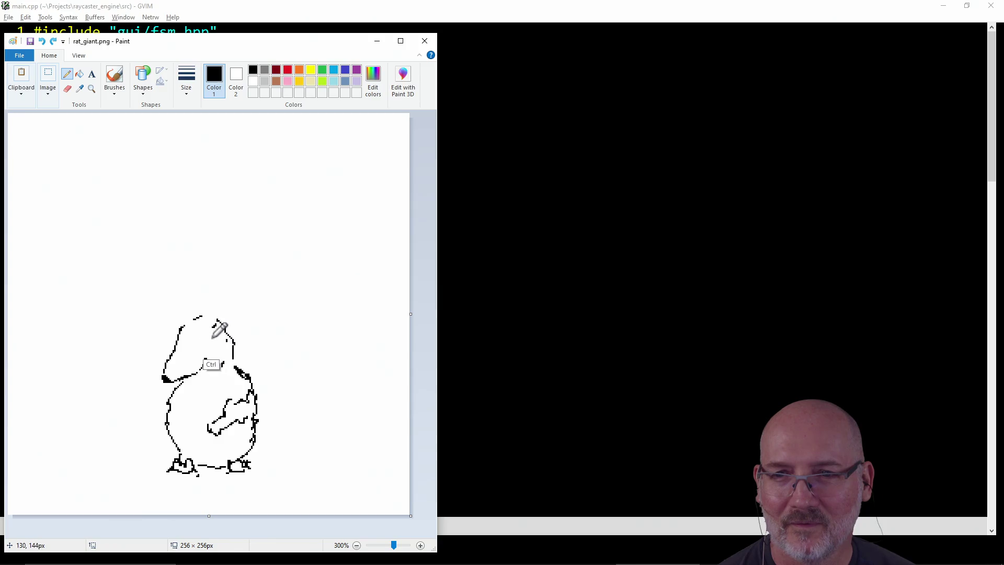
left_click_drag(215, 336, 207, 345)
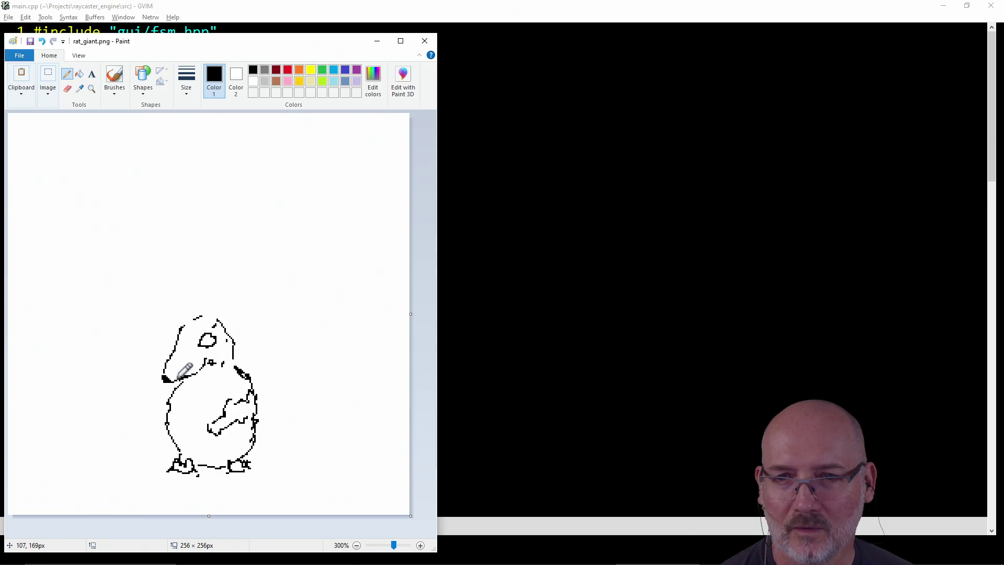
mouse_move(175, 375)
left_mouse_down()
mouse_move(179, 385)
mouse_move(178, 373)
left_mouse_up()
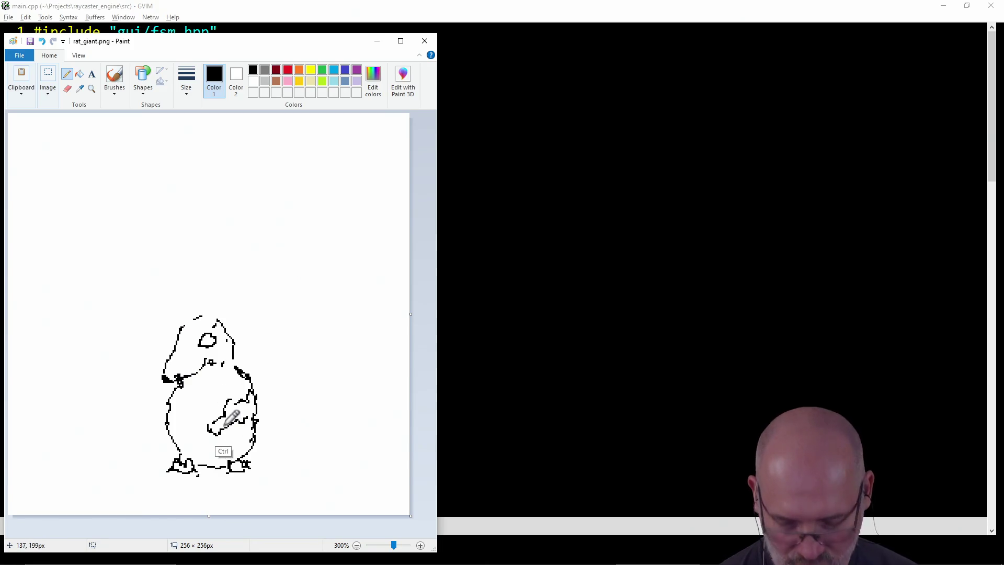
mouse_move(186, 324)
left_mouse_down()
mouse_move(198, 316)
mouse_move(222, 330)
mouse_move(227, 317)
mouse_move(222, 338)
left_mouse_up()
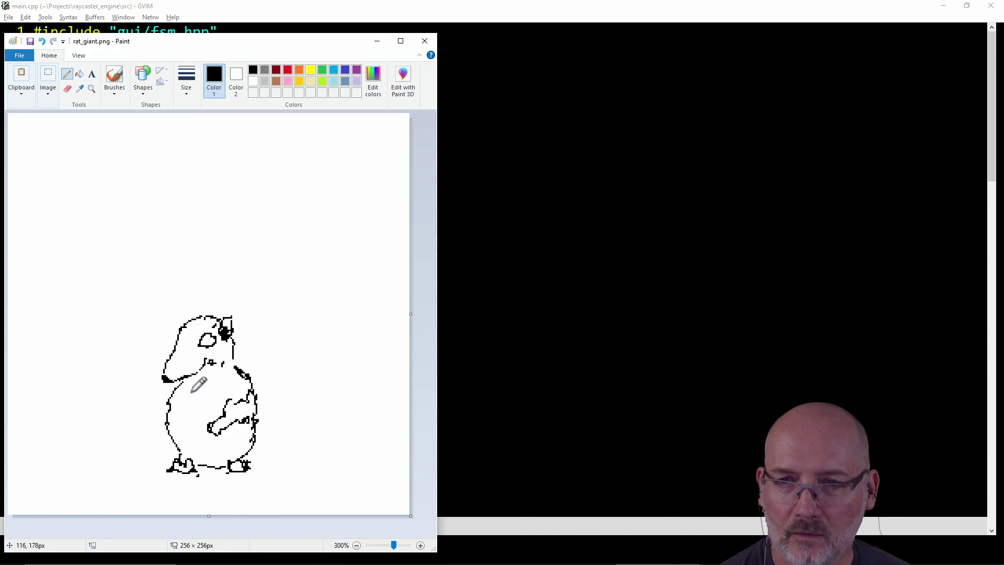
Draw a thick, double-stroked diagonal arm line down the rat's chest
left_click_drag(189, 390, 208, 427)
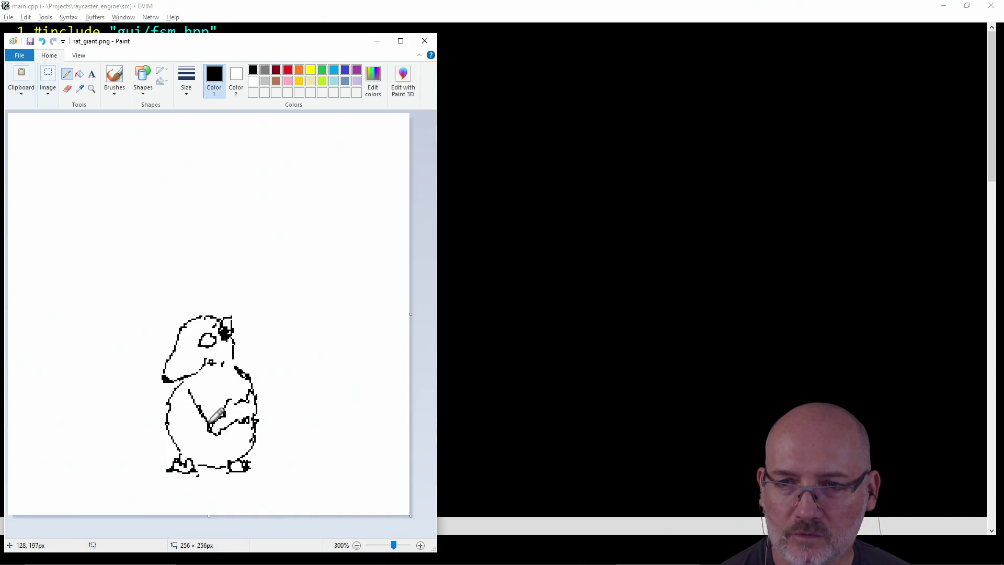
mouse_move(197, 388)
left_mouse_down()
mouse_move(216, 434)
mouse_move(209, 425)
left_mouse_up()
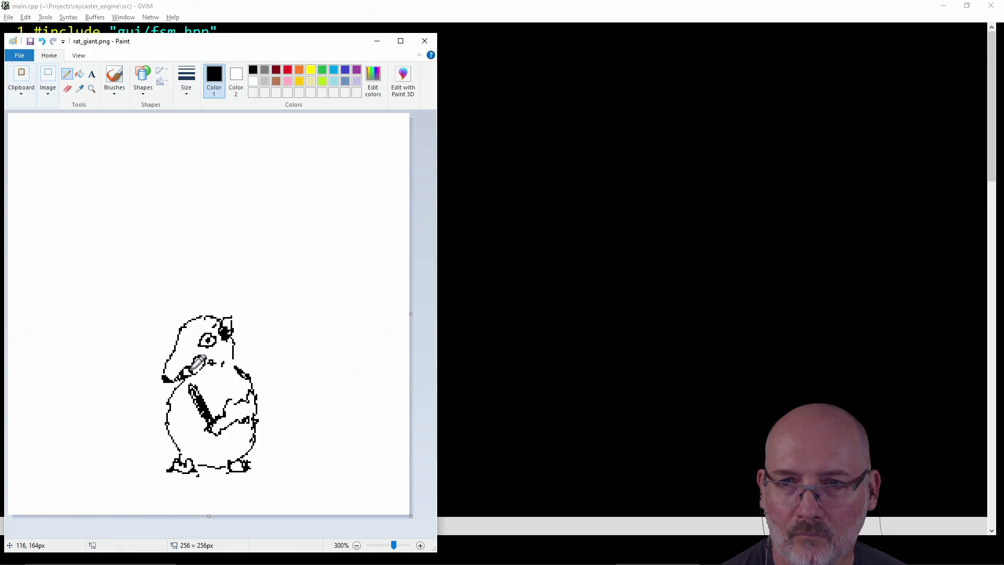
key("ctrl")
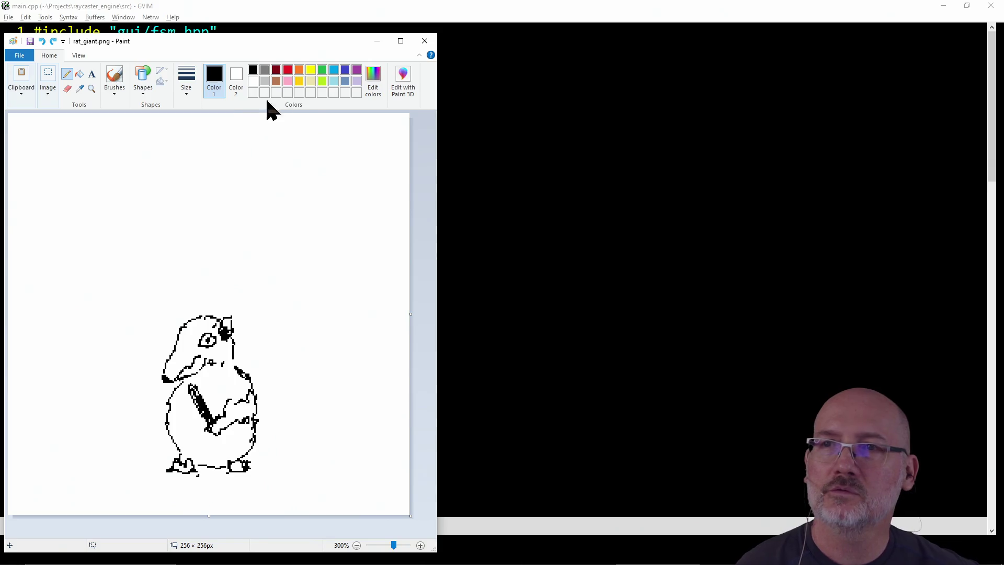
Colour the chest arm line dark red and draw a black neck line joining head to body
left_click(276, 70)
left_click(288, 70)
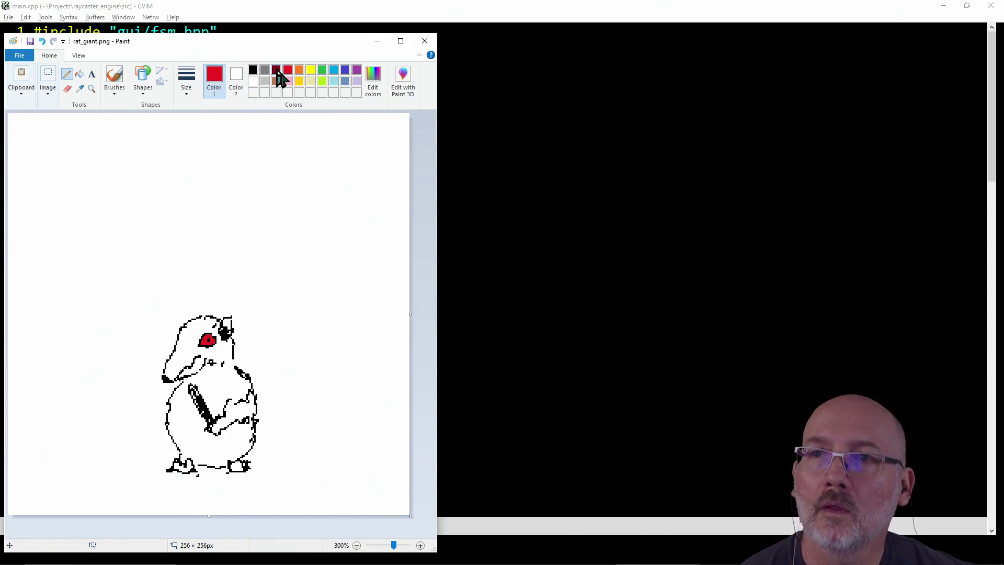
left_click(276, 71)
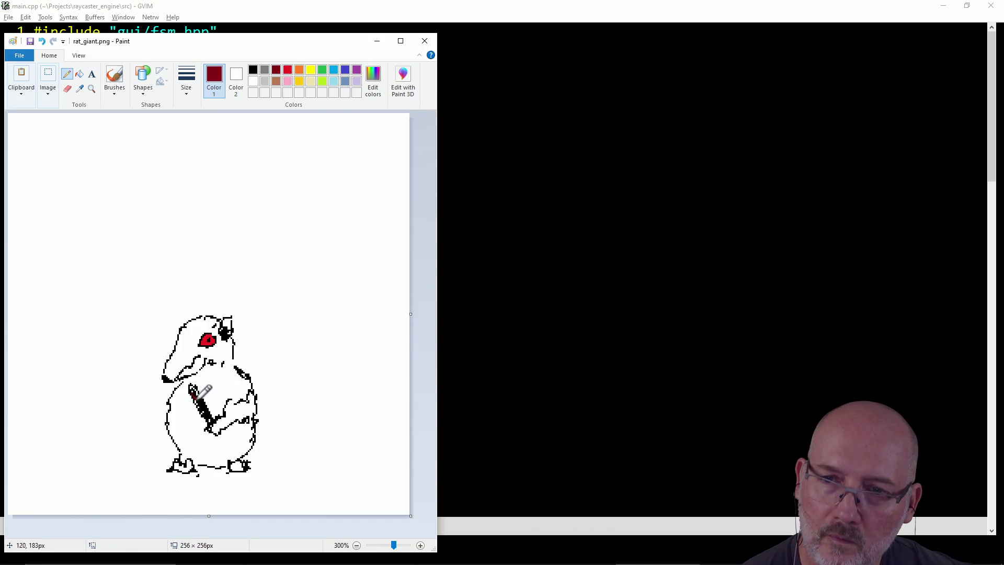
mouse_move(196, 400)
left_mouse_down()
mouse_move(207, 411)
mouse_move(196, 391)
left_mouse_up()
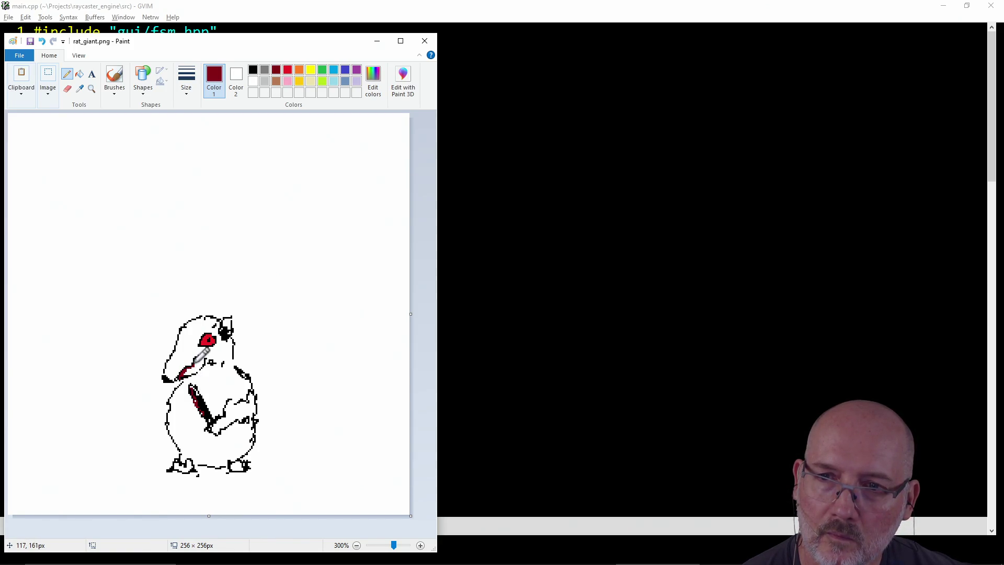
left_click(253, 70)
mouse_move(233, 358)
left_mouse_down()
mouse_move(253, 373)
mouse_move(233, 400)
mouse_move(244, 395)
left_mouse_up()
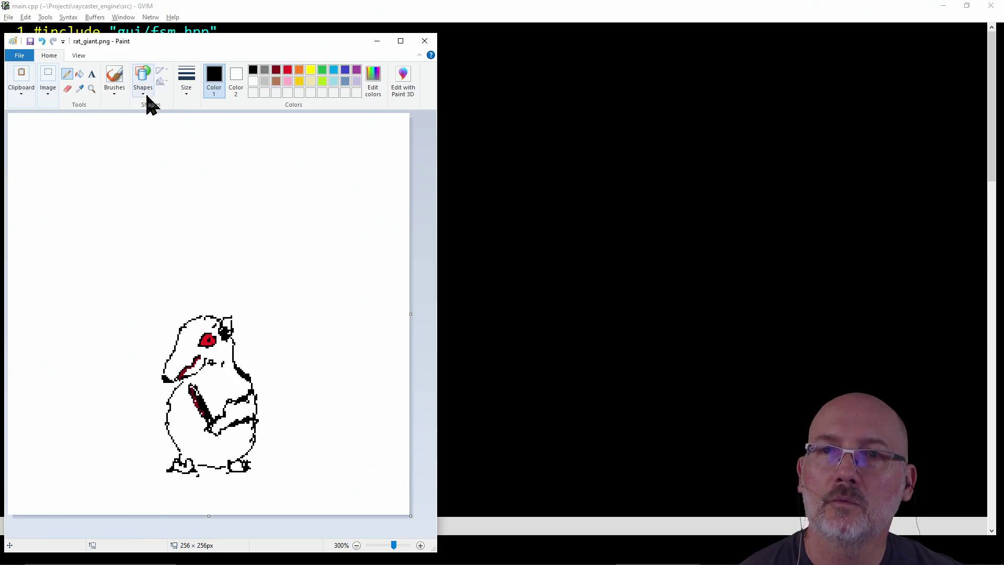
Try flooding the white background with grey, then undo the fill
left_click(264, 70)
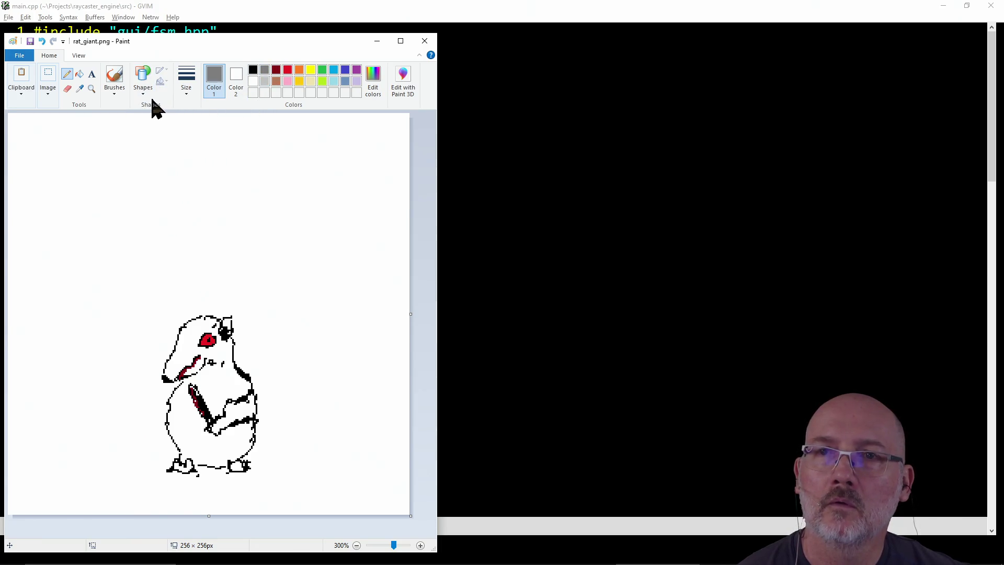
left_click(79, 73)
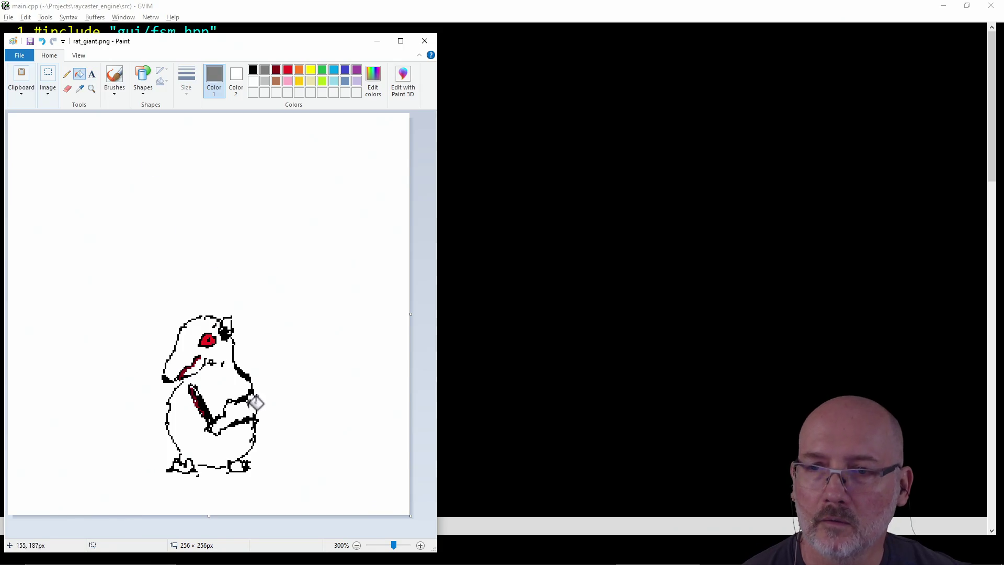
left_click(233, 377)
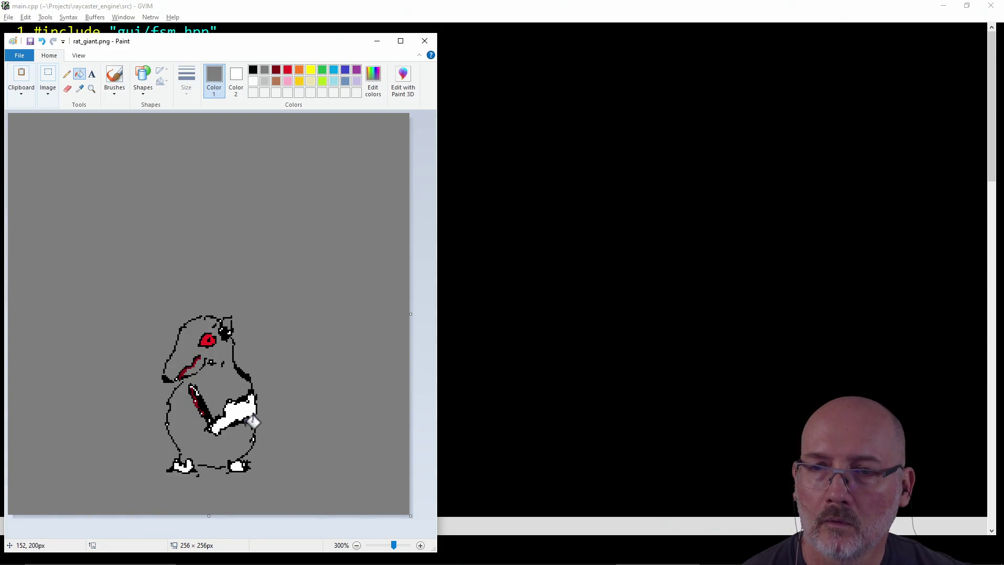
key("ctrl+z")
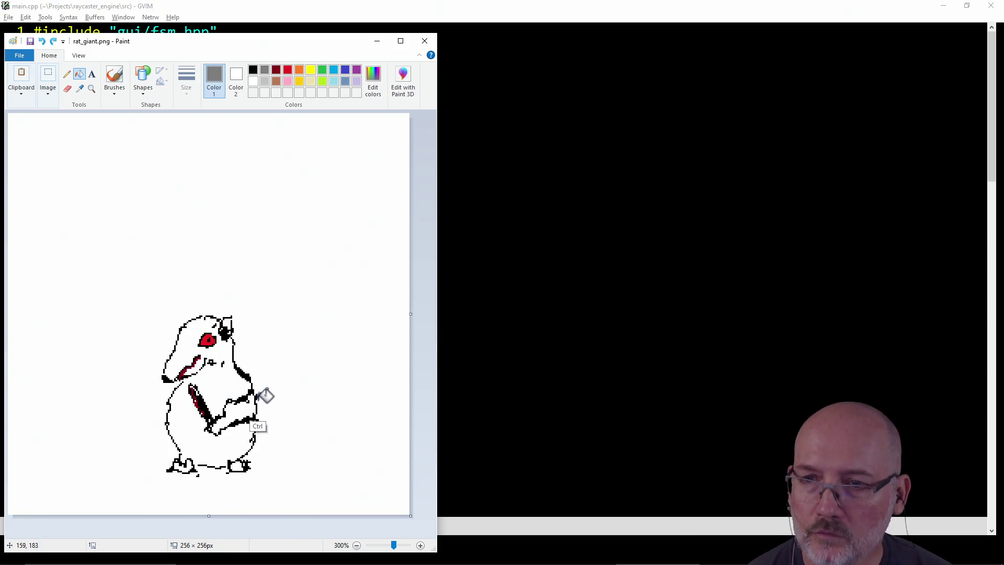
Fill in the top of the ear with black pencil pixels
left_click(66, 74)
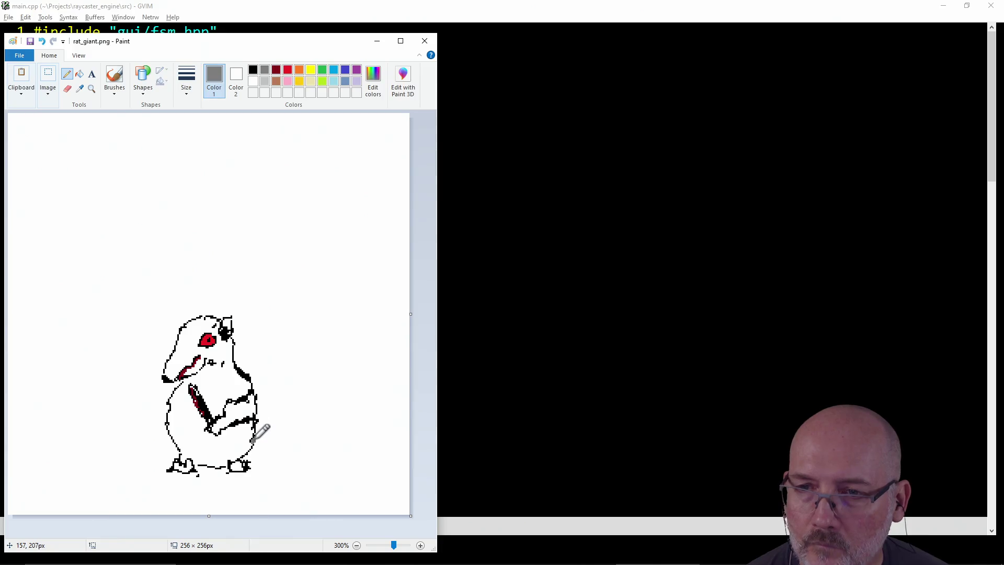
left_click(252, 70)
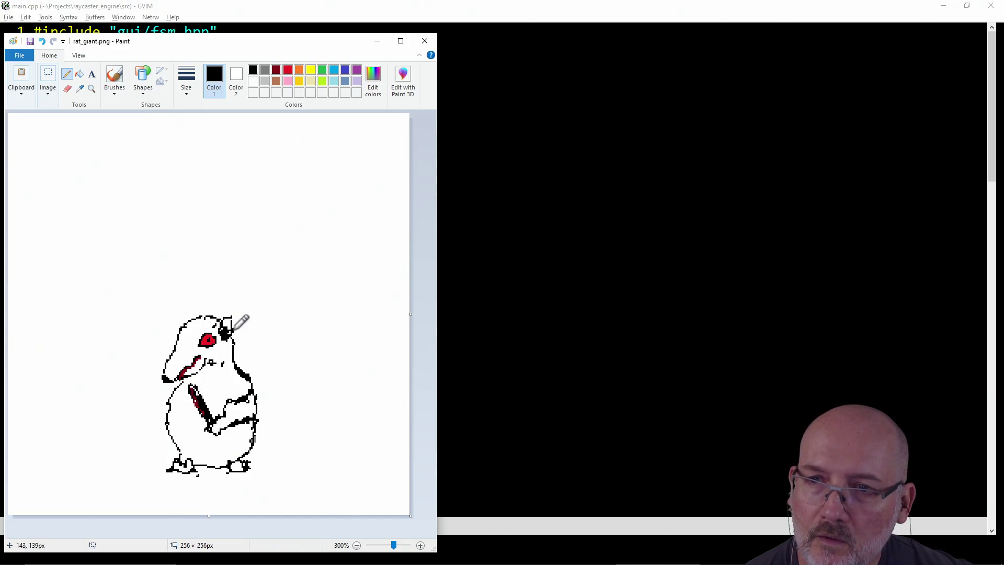
left_click_drag(228, 333, 227, 322)
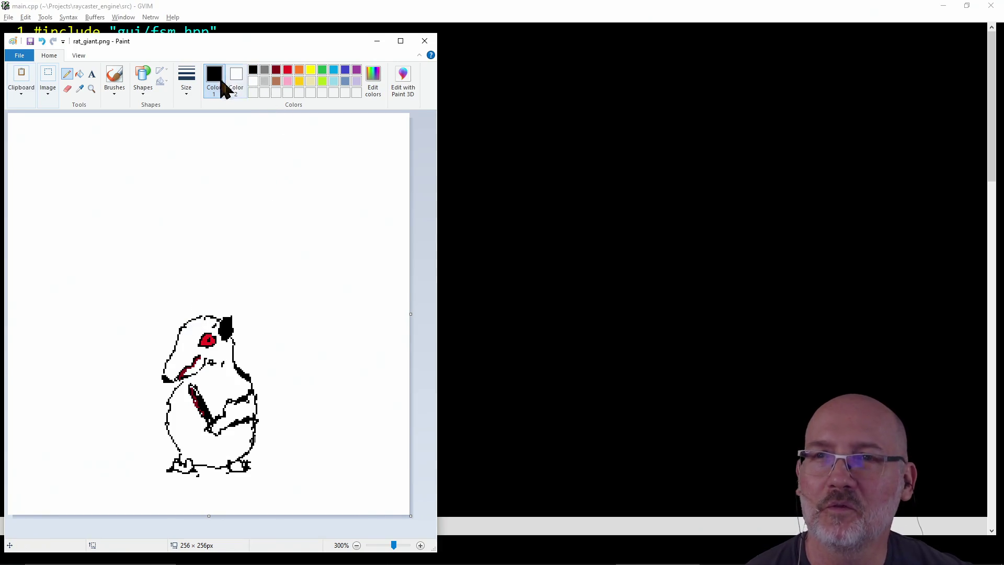
Try flooding the white areas with black, then undo it
left_click(78, 74)
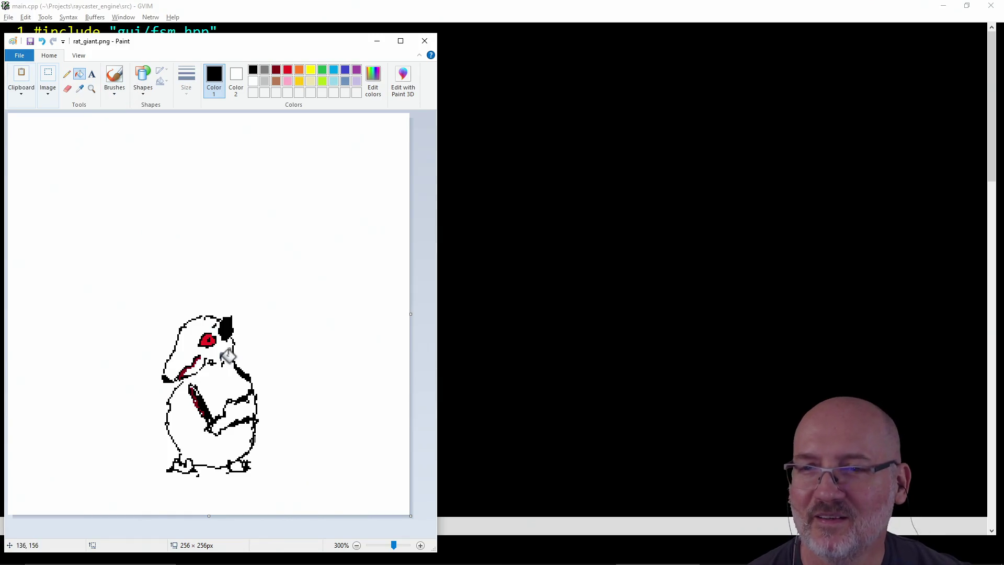
left_click(222, 387)
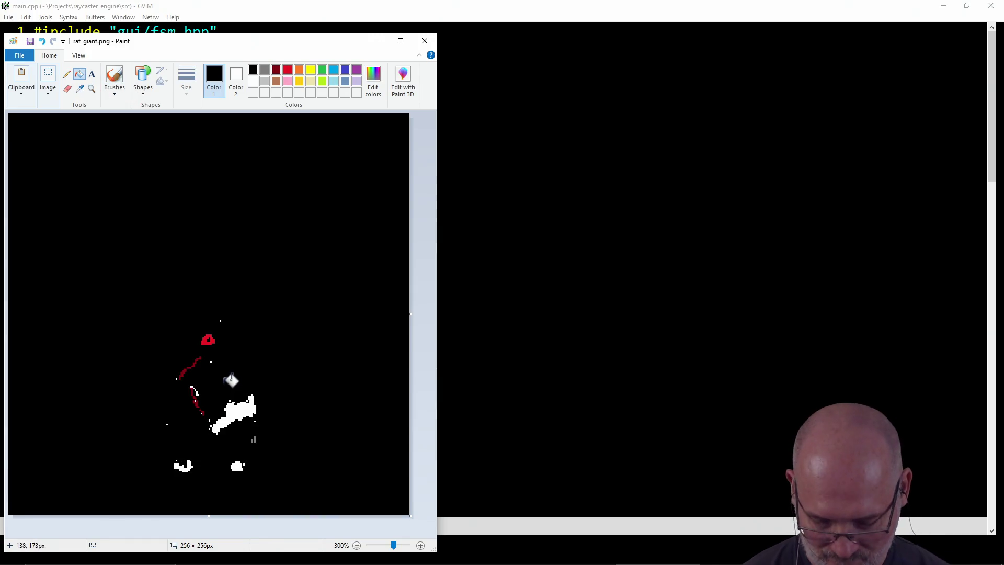
key("ctrl+z")
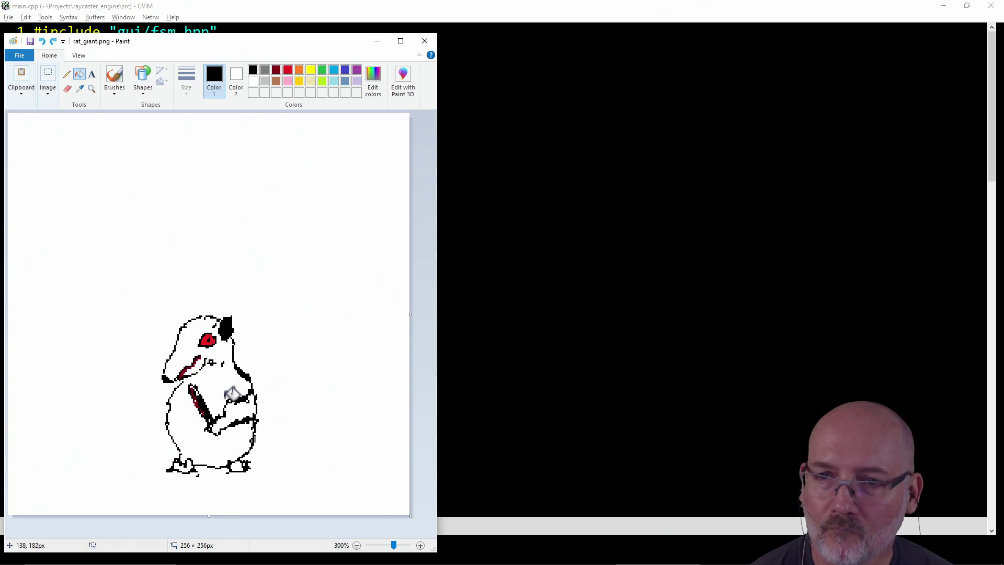
Flood the white background and the rat's body with grey
left_click(67, 74)
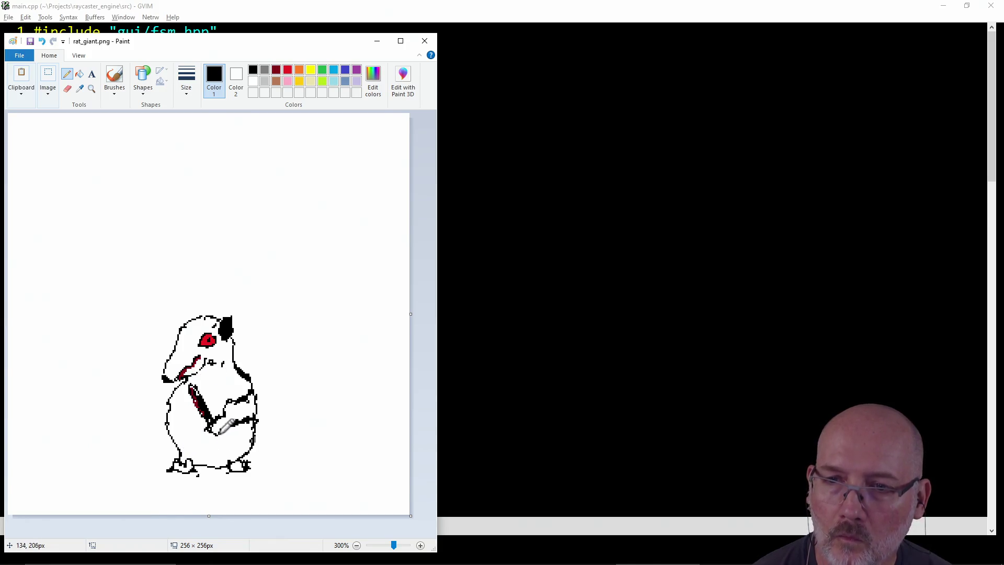
left_click(264, 70)
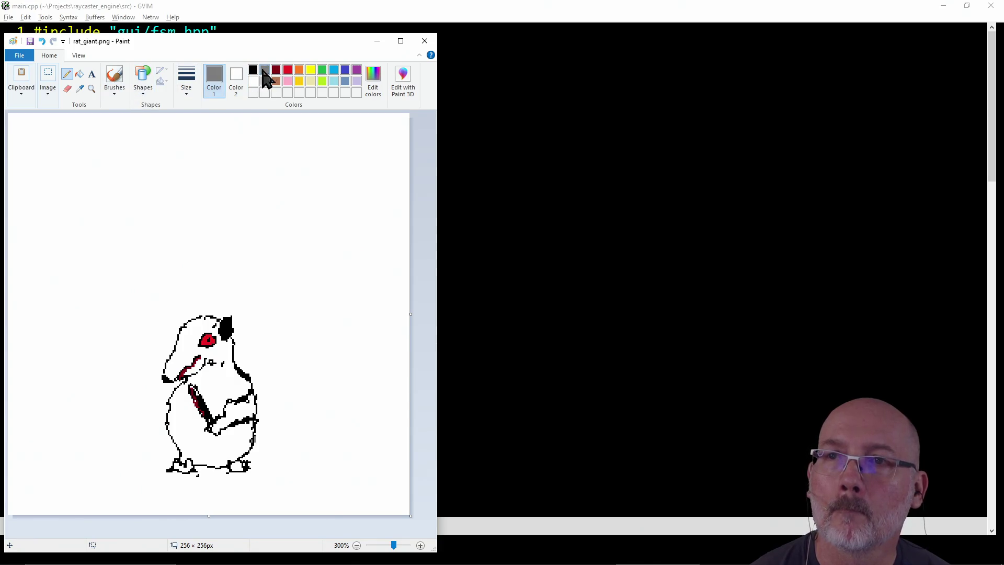
left_click(79, 74)
left_click(226, 390)
Undo the grey fill, return to the black Pencil, and enlarge the pasted grey rat
key("ctrl")
key("ctrl+z")
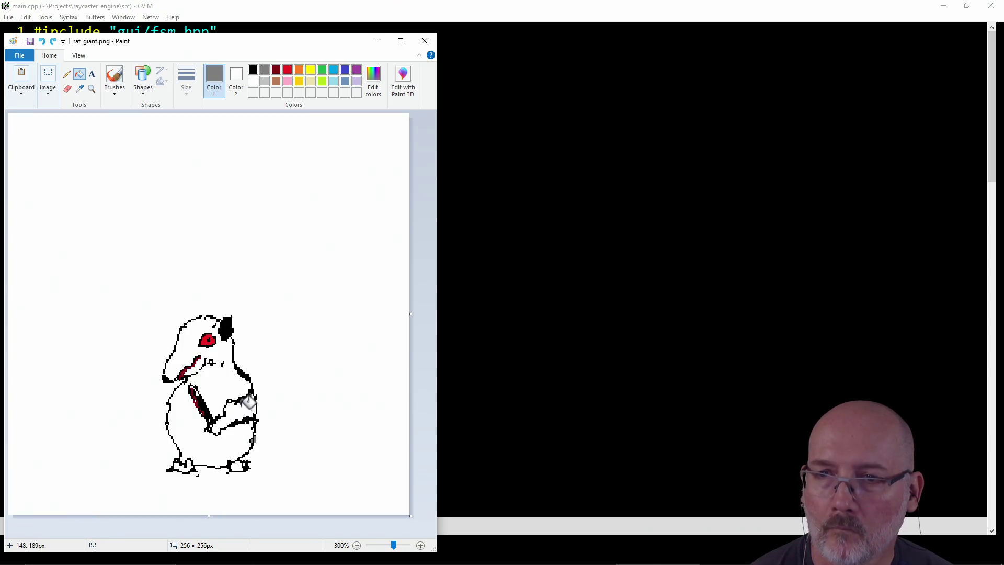
left_click(67, 74)
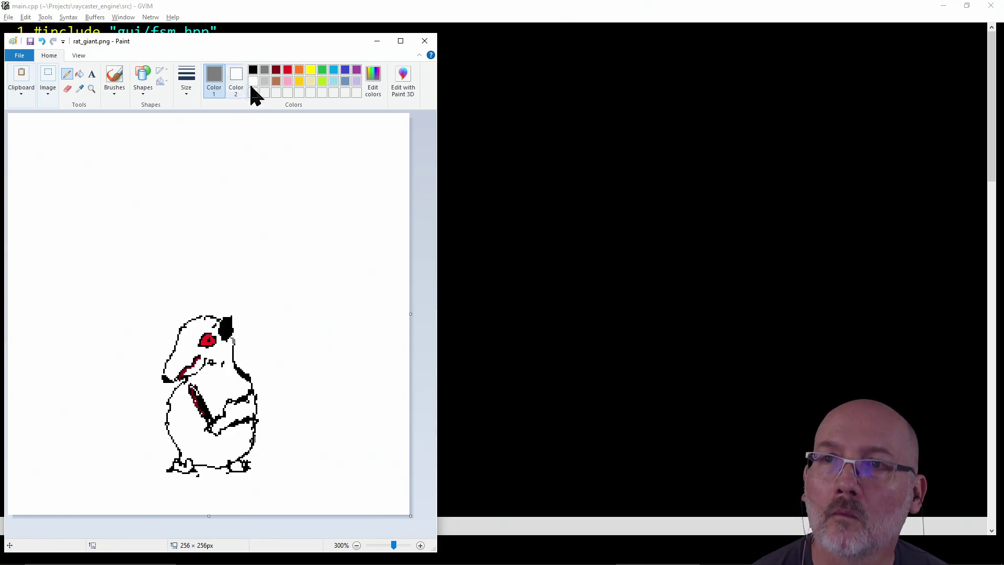
left_click(253, 70)
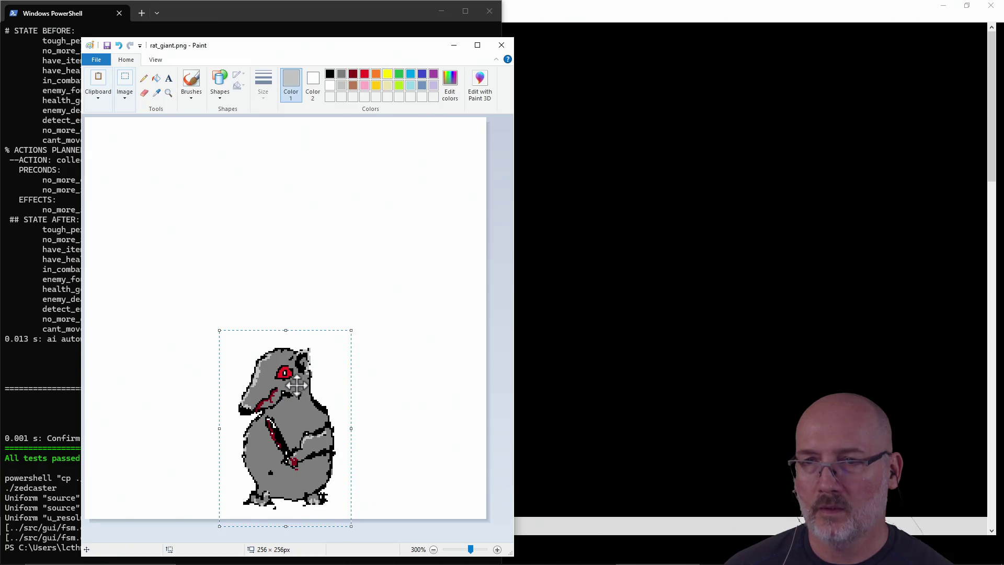
left_click_drag(351, 330, 444, 258)
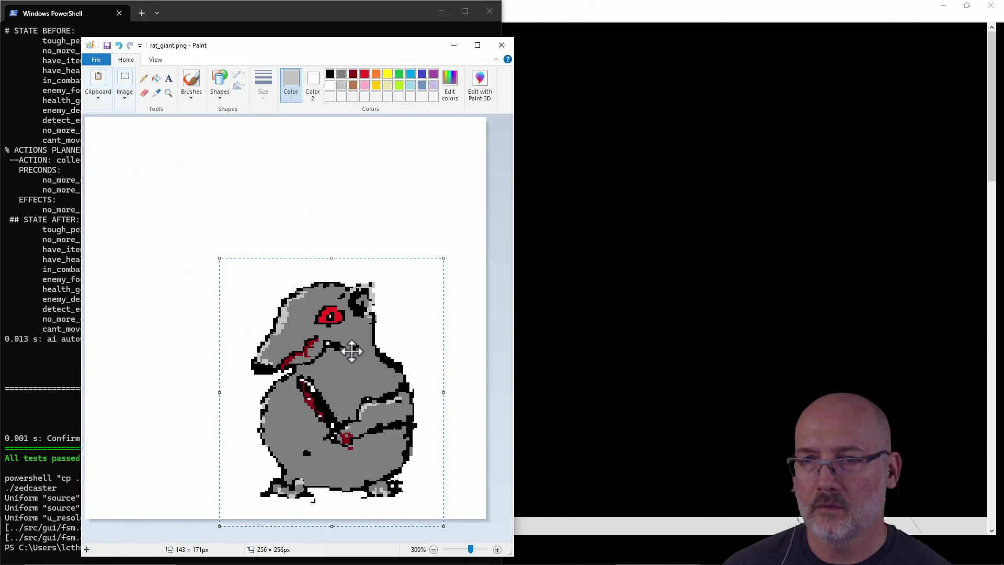
Re-paste the grey rat, enlarge it to about 130×184 px, and place it at the canvas bottom centre
key("ctrl+z")
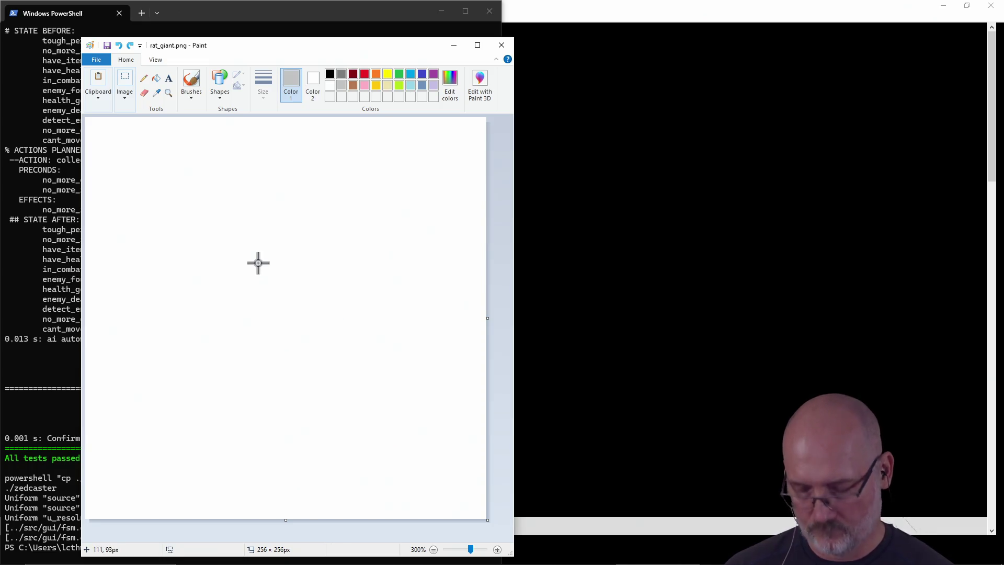
key("ctrl+v")
mouse_move(148, 174)
left_mouse_down()
mouse_move(283, 363)
mouse_move(282, 389)
left_mouse_up()
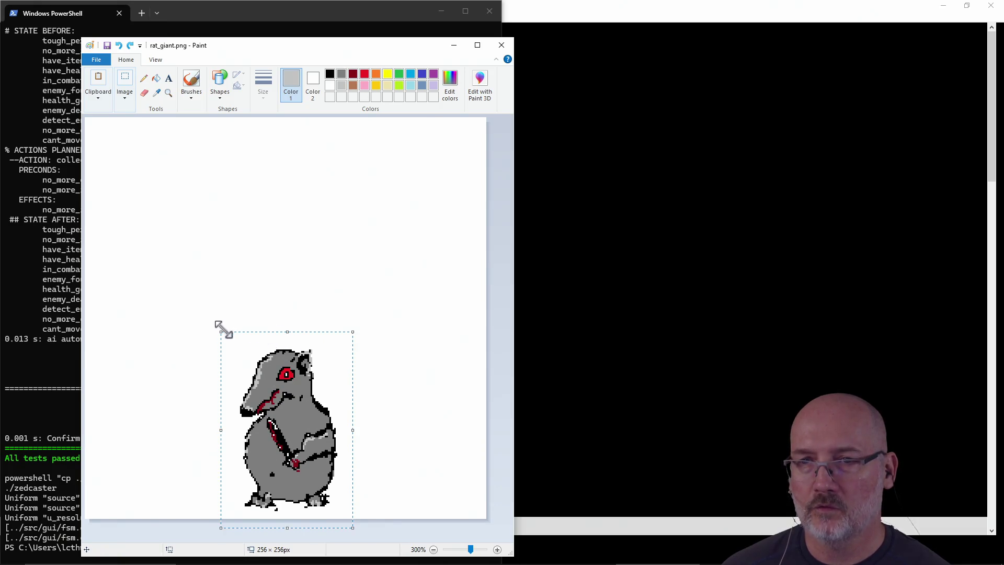
mouse_move(219, 333)
left_mouse_down()
mouse_move(146, 234)
mouse_move(150, 242)
left_mouse_up()
mouse_move(255, 388)
left_mouse_down()
mouse_move(284, 390)
mouse_move(284, 401)
left_mouse_up()
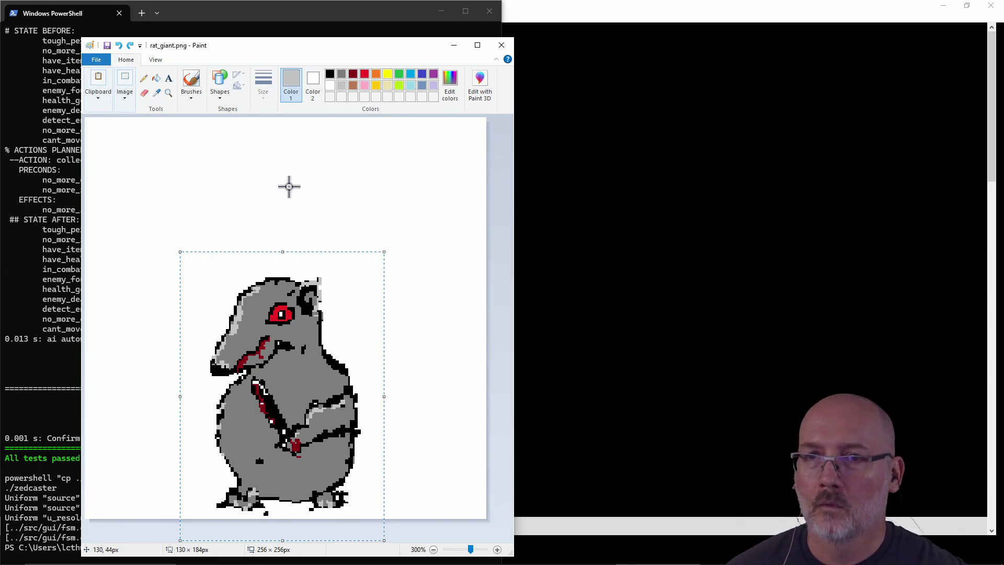
left_click(144, 79)
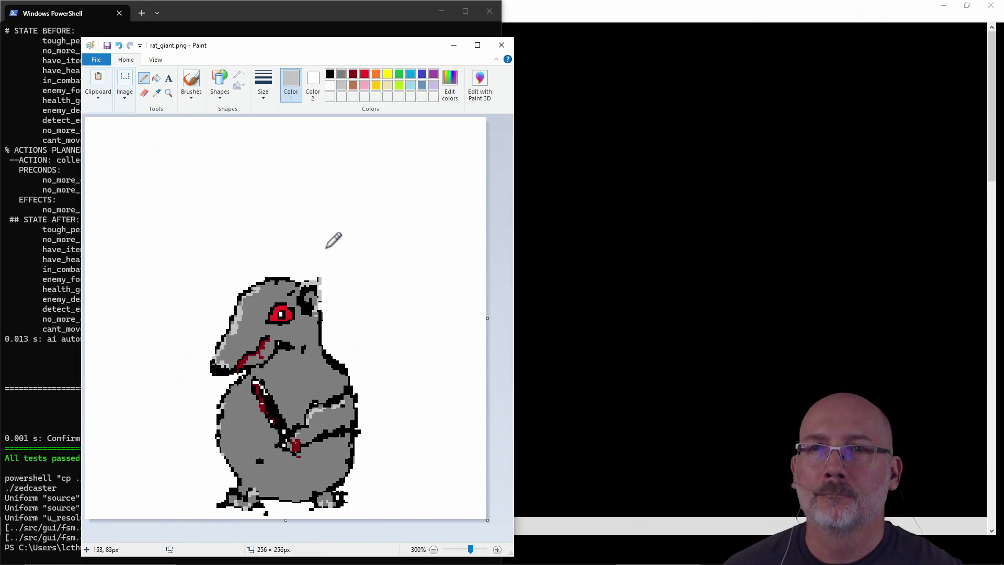
left_click(103, 62)
left_click(99, 62)
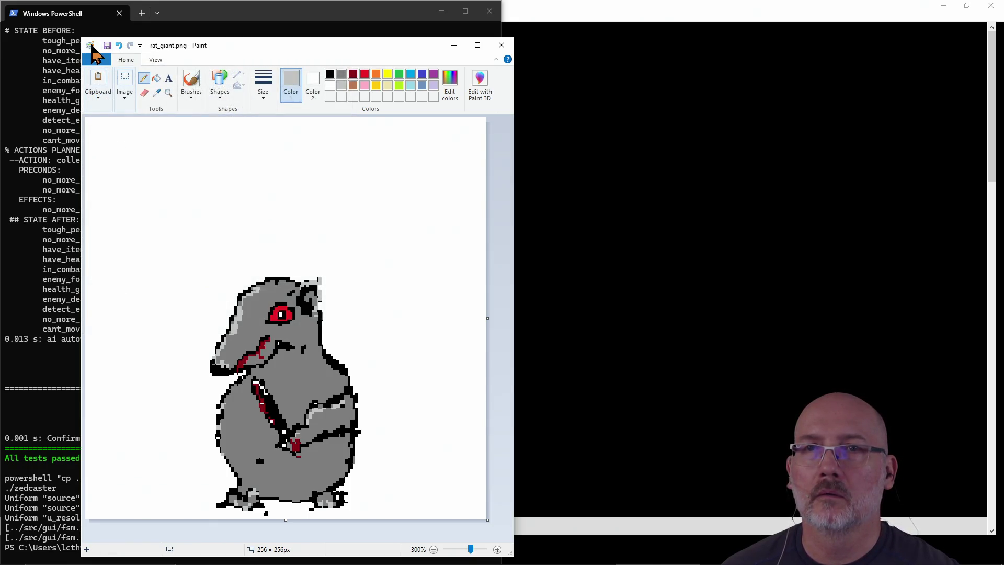
left_click(98, 61)
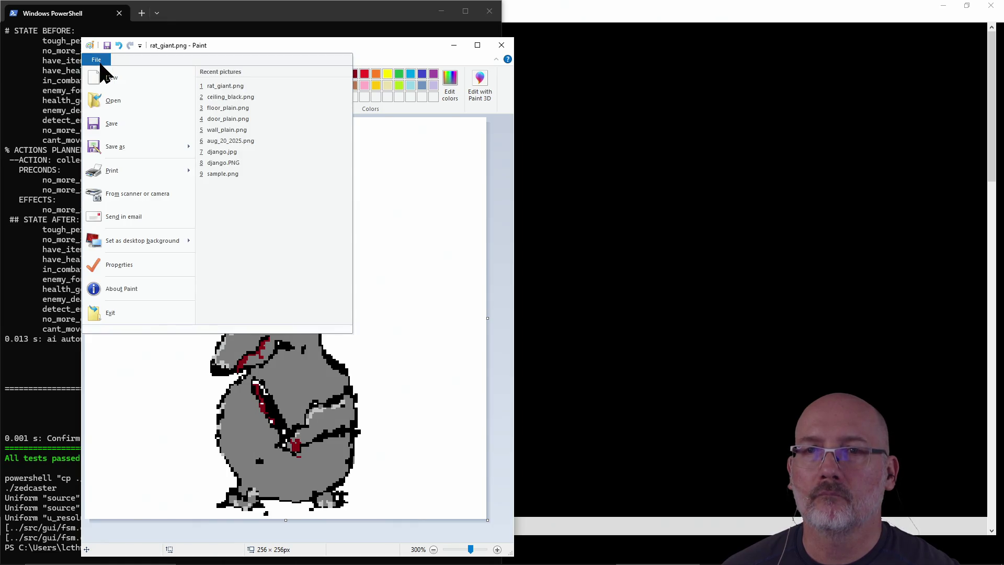
left_click(109, 265)
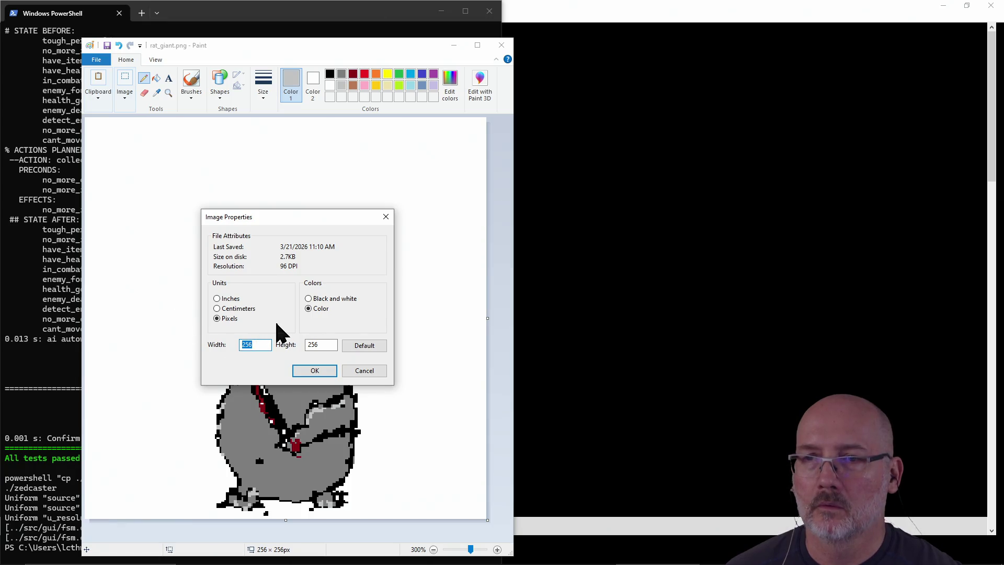
left_click(347, 311)
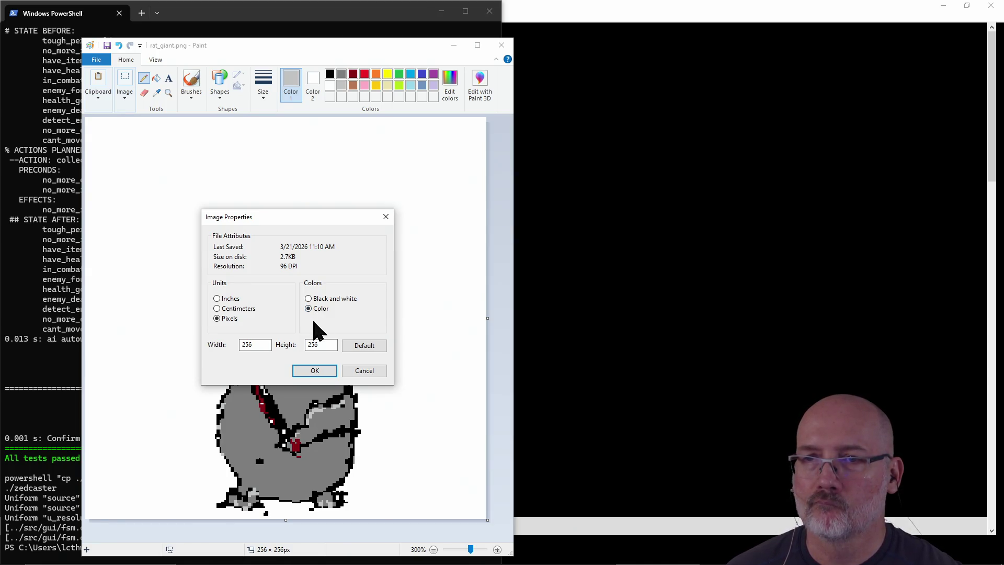
left_click(364, 371)
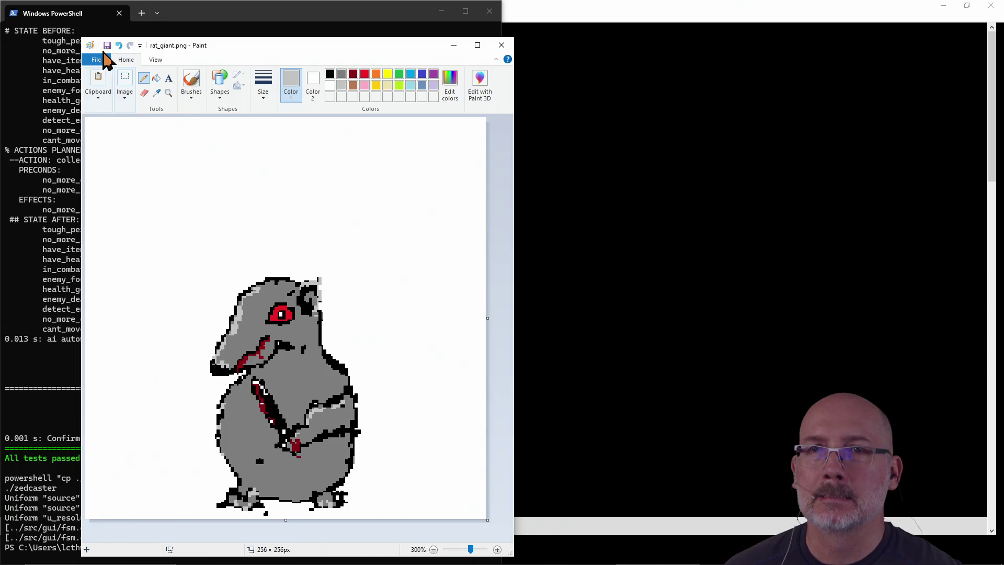
Start saving the rat as a PNG picture, then cancel the save dialog
left_click(96, 60)
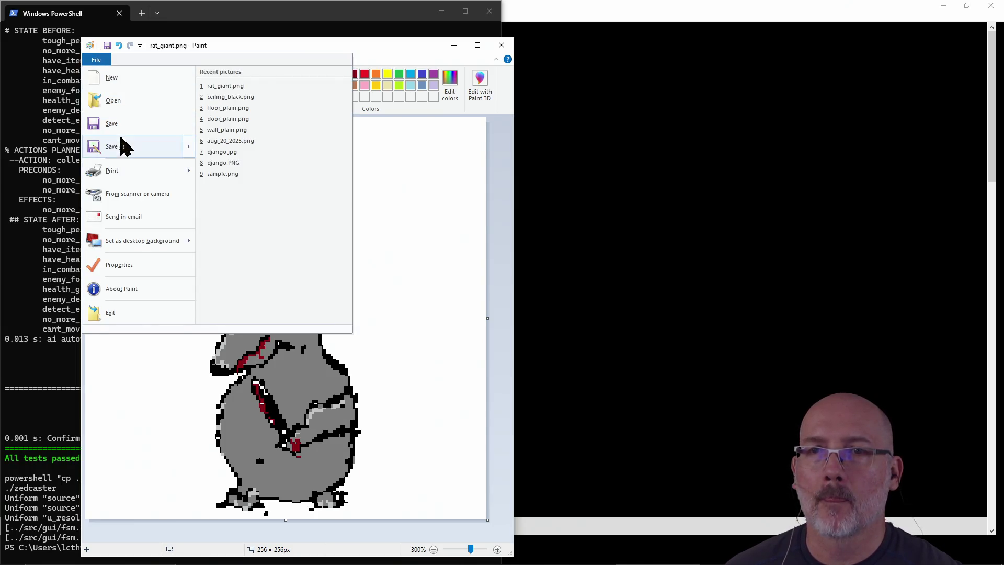
mouse_move(121, 147)
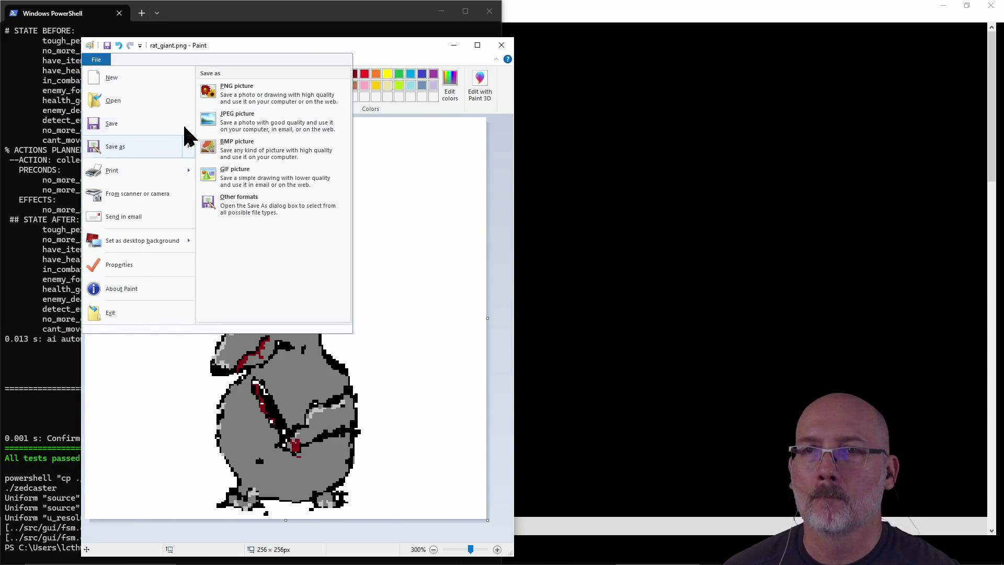
left_click(273, 105)
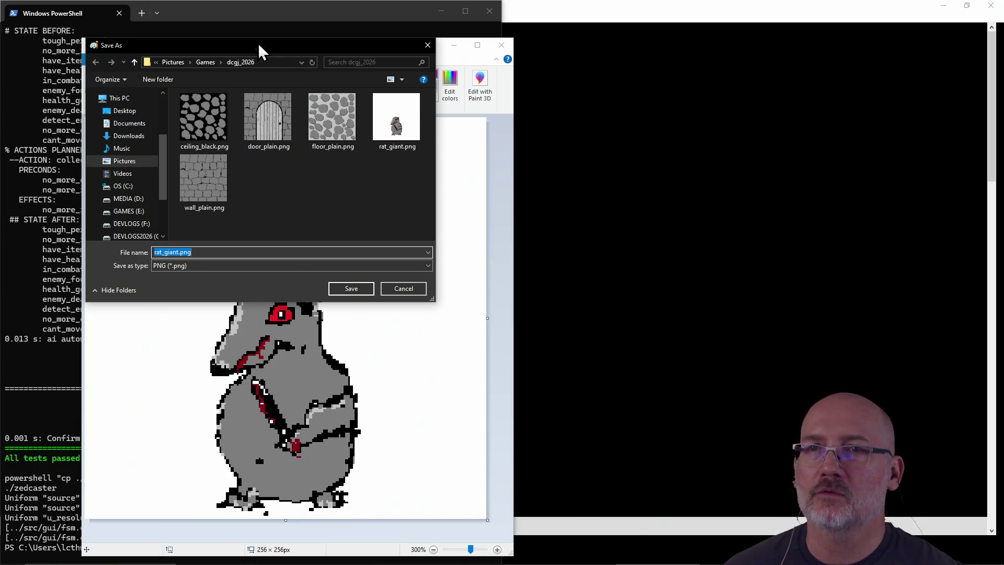
mouse_move(254, 45)
left_mouse_down()
mouse_move(299, 95)
mouse_move(278, 118)
left_mouse_up()
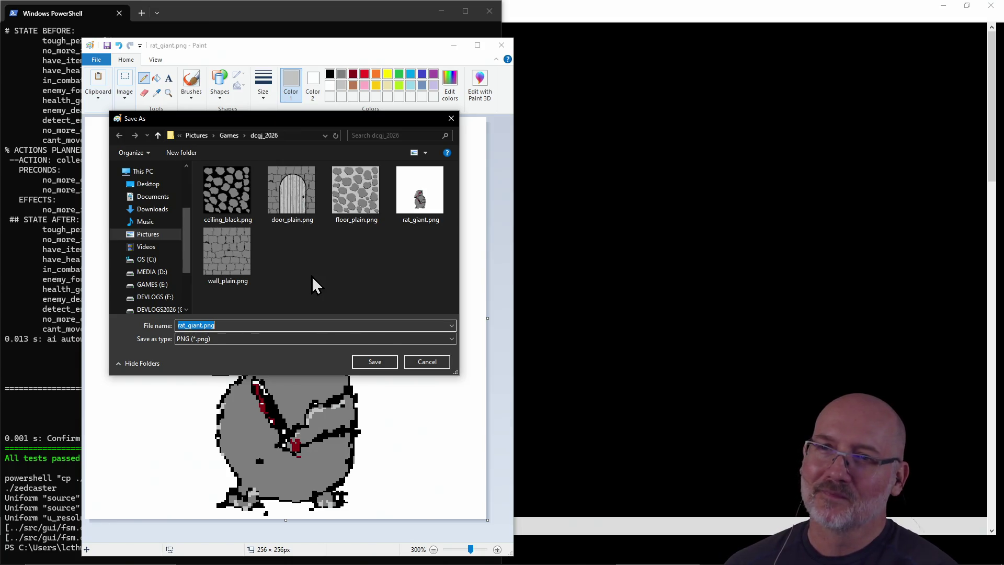
left_click(427, 362)
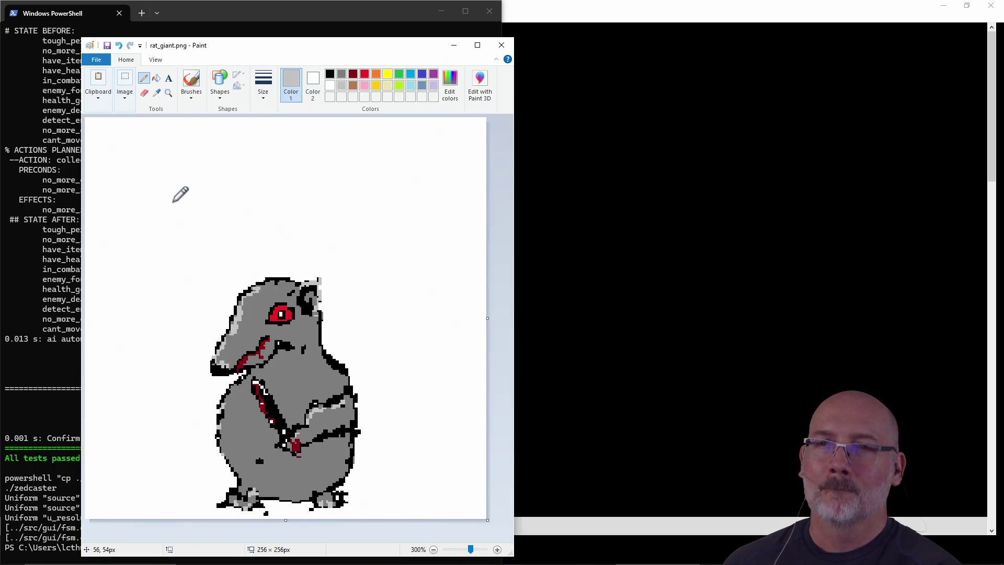
Pick the Eraser, then go to the browser and start searching 'ms paint png trans'
left_click(144, 92)
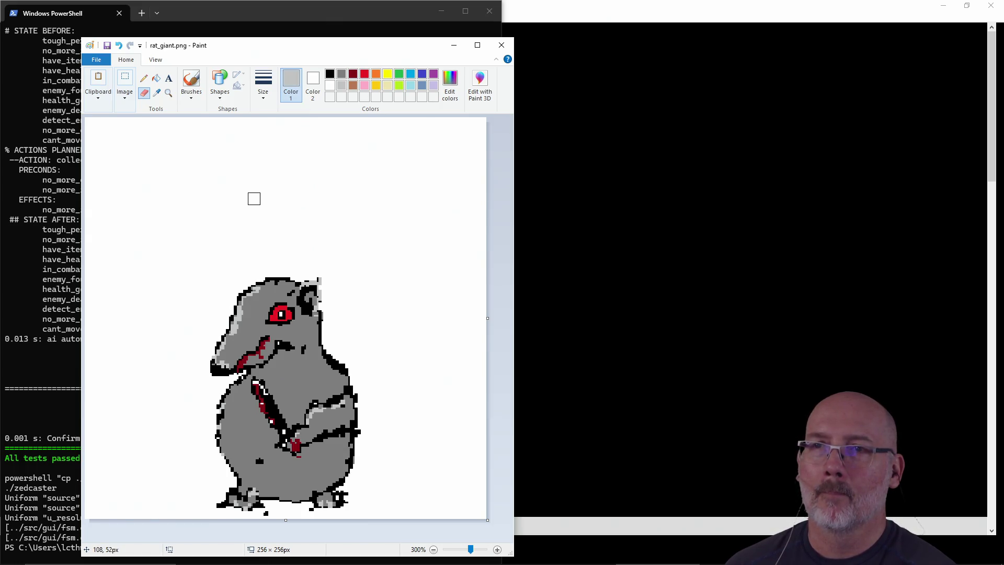
left_click(140, 47)
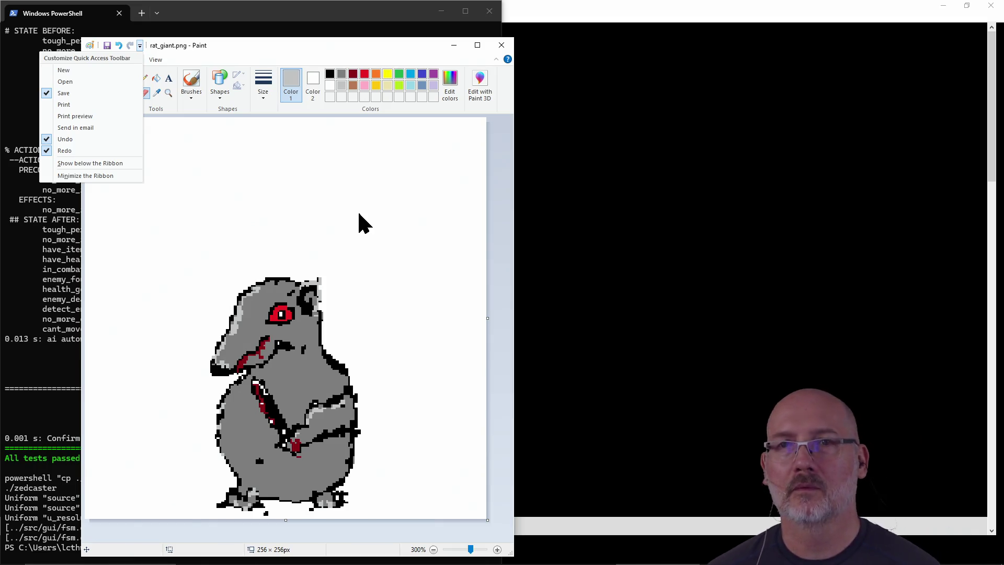
key("alt+Tab")
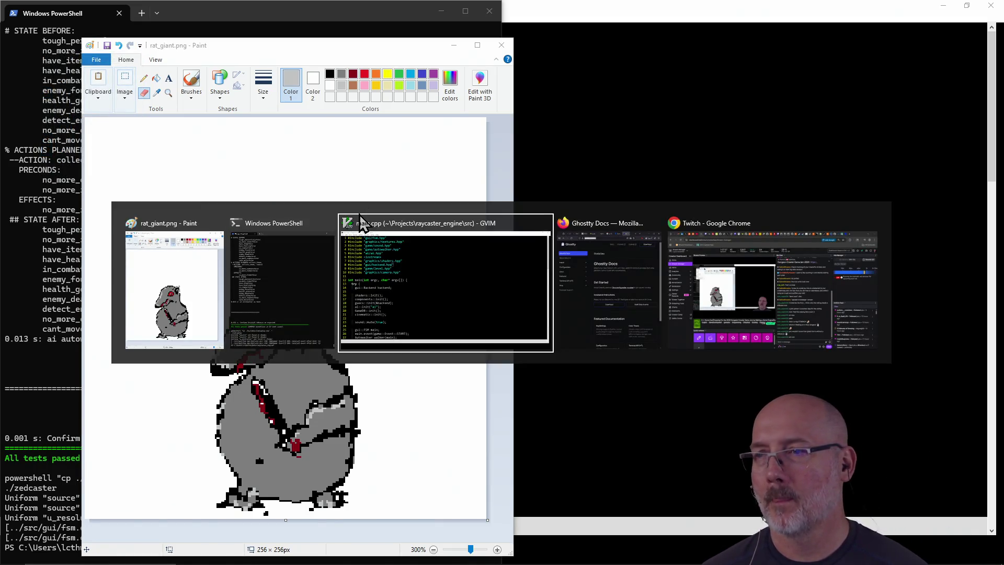
key("alt+Tab")
key("ctrl+t")
type("ms paint png trans")
Search 'ms paint png transparent background', then return to the Paint window
key("Down")
key("Return")
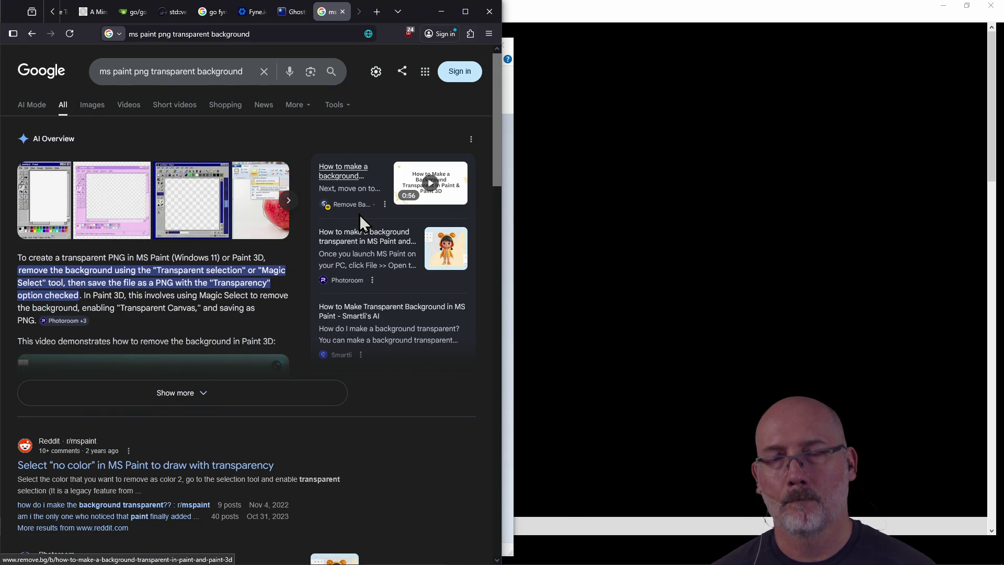
left_click(589, 211)
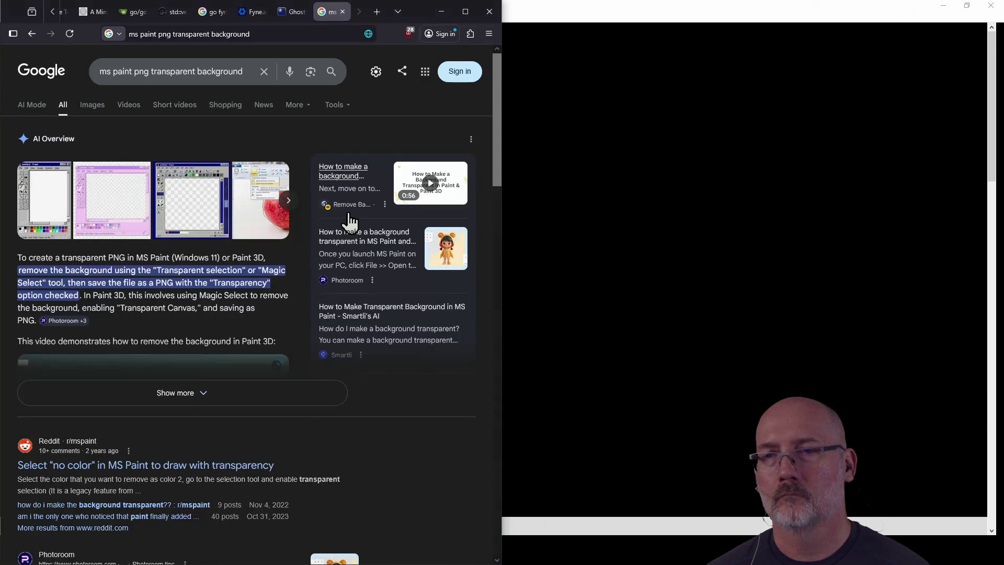
key("alt+Tab")
key("Tab")
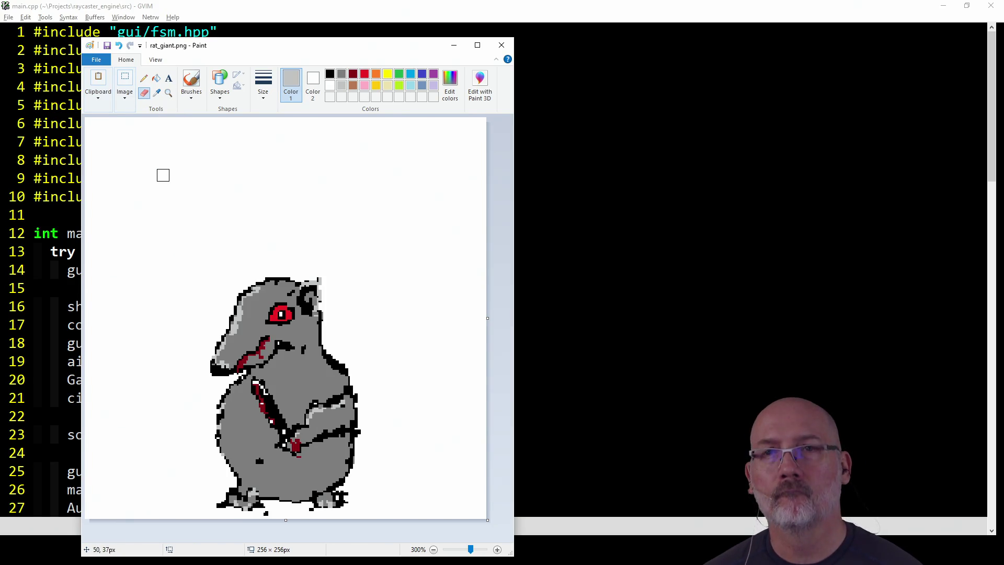
Clear the whole canvas, check the PNG save type without saving, and paste the rat sprite back
key("ctrl+a")
key("Delete")
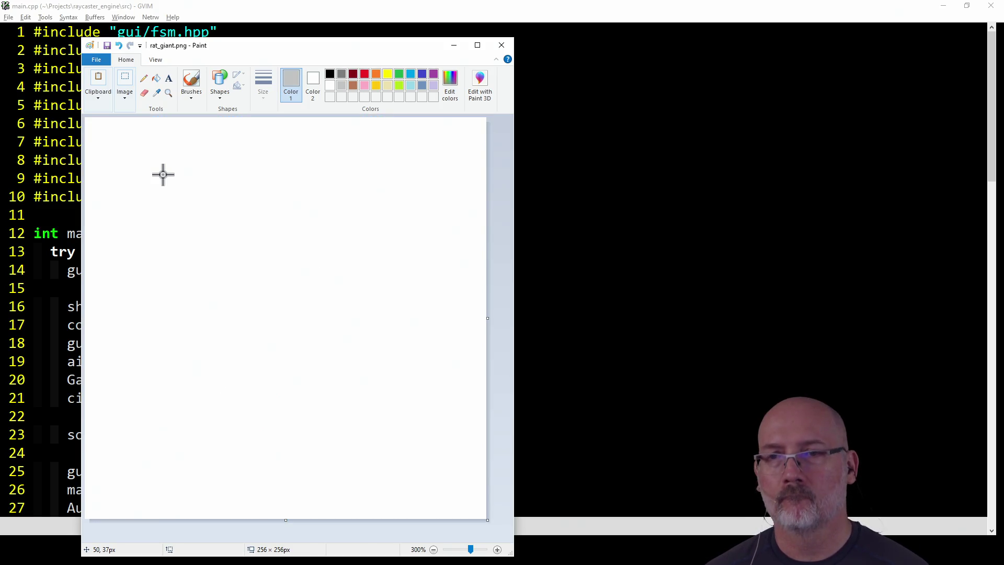
left_click(97, 59)
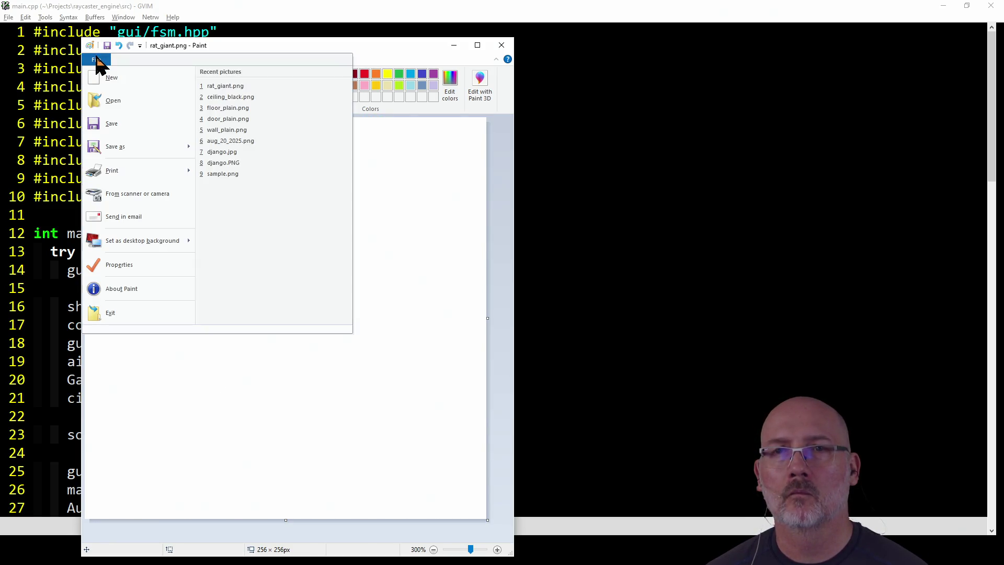
mouse_move(120, 141)
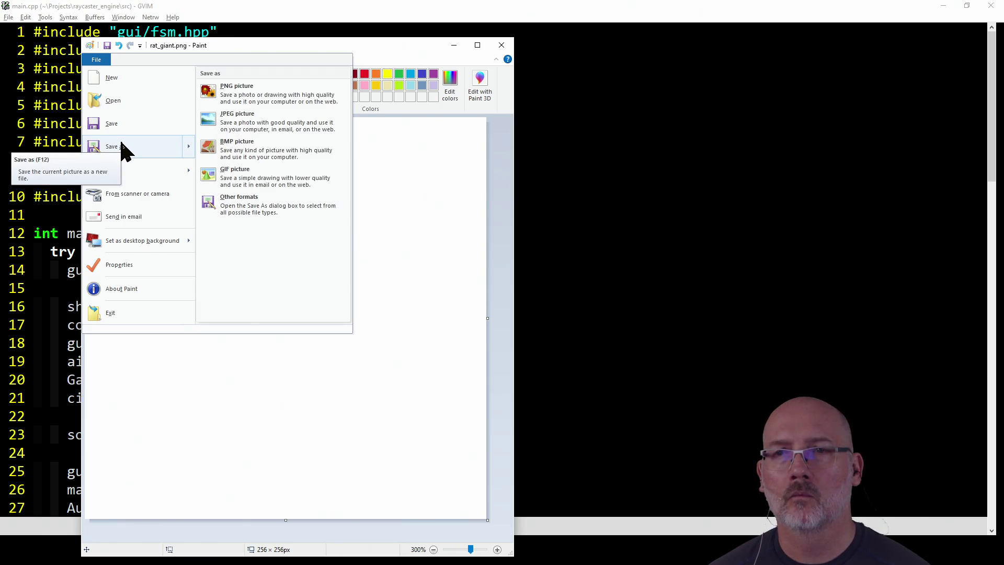
left_click(264, 205)
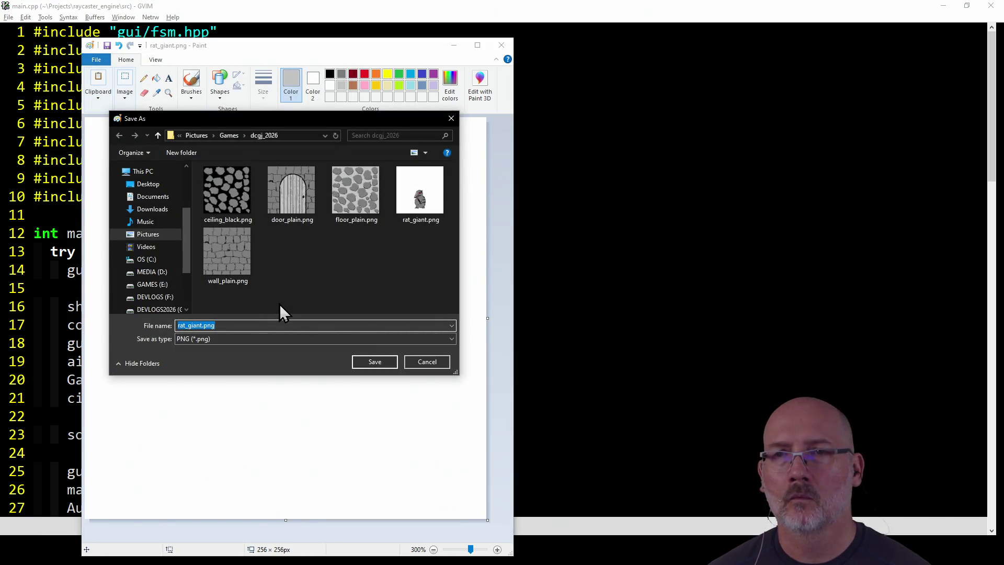
left_click(241, 339)
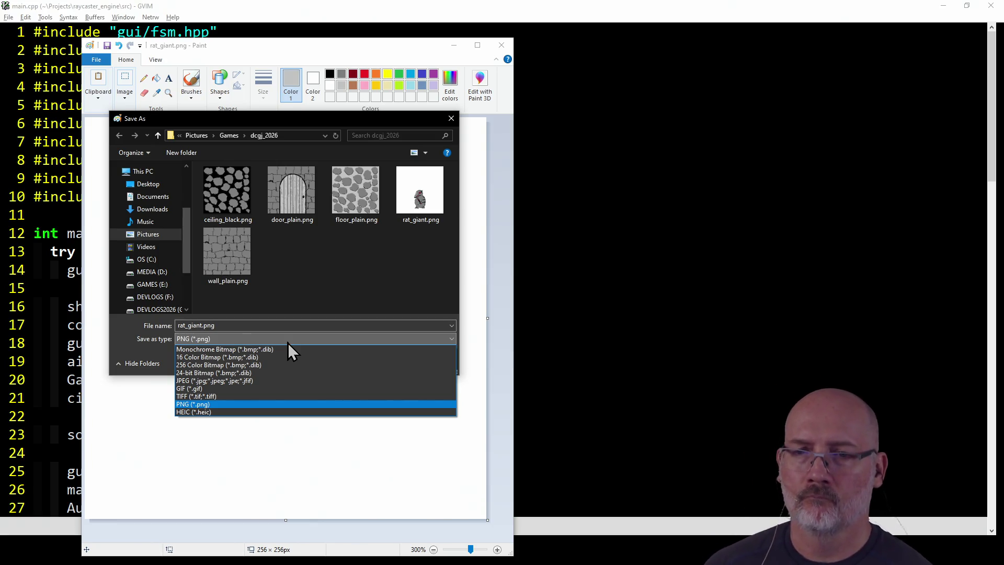
left_click(256, 404)
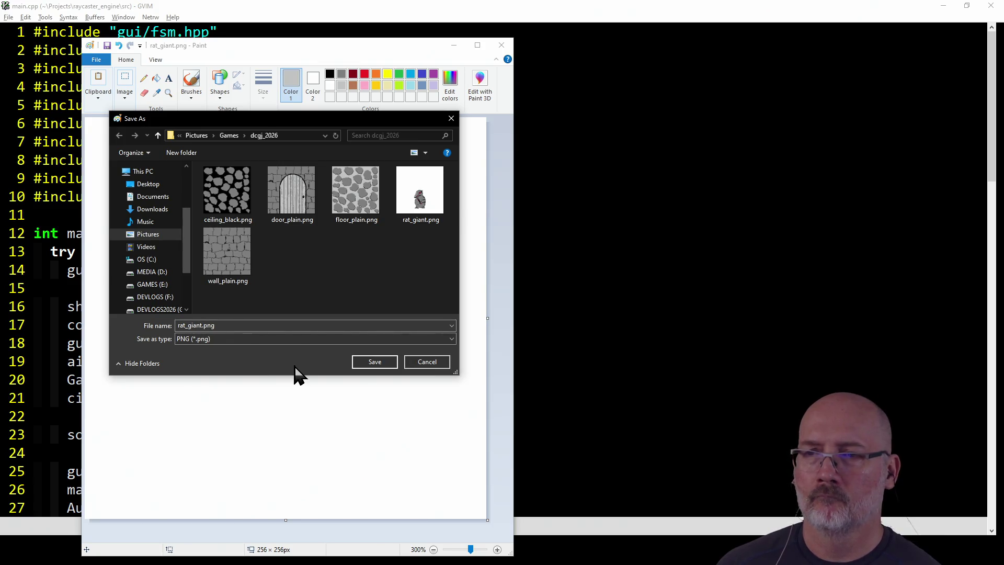
left_click(426, 363)
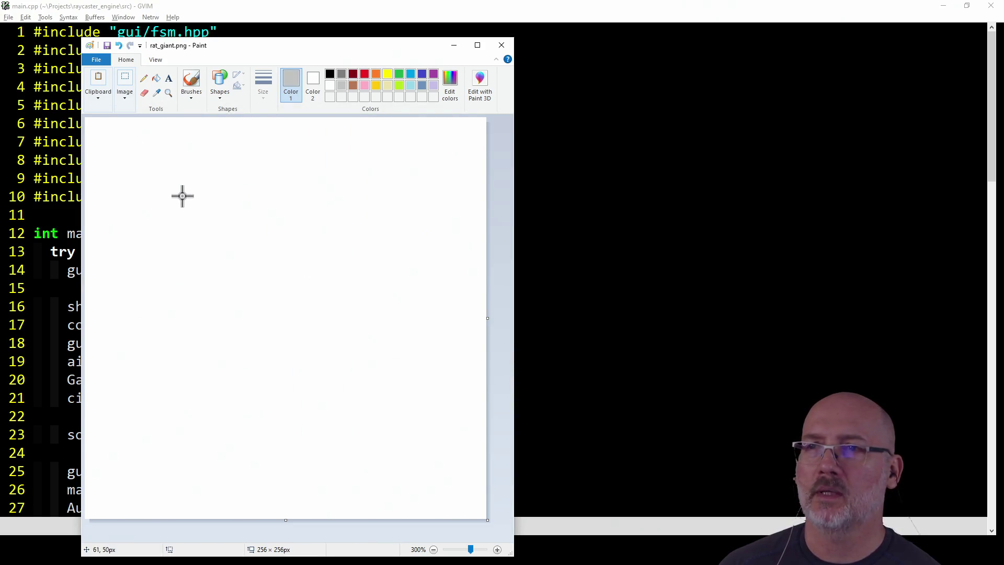
key("ctrl+v")
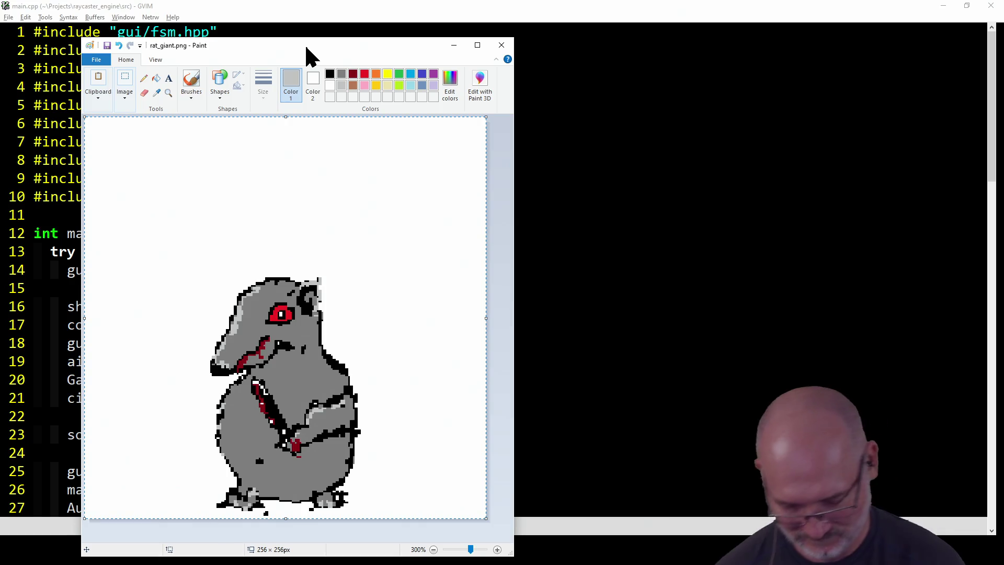
Deselect to commit the pasted grey, red-eyed rat onto the white canvas
key("Escape")
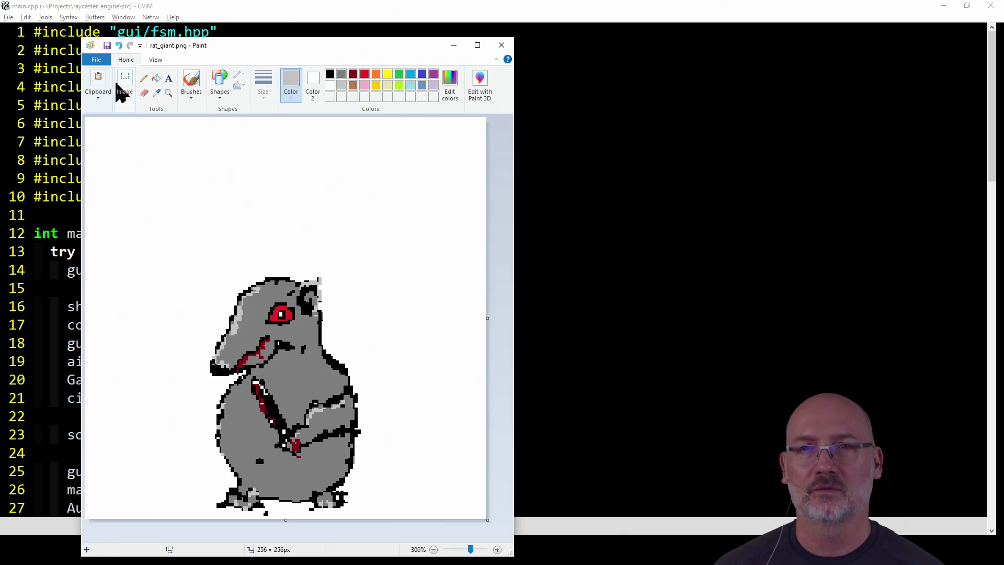
left_click(96, 59)
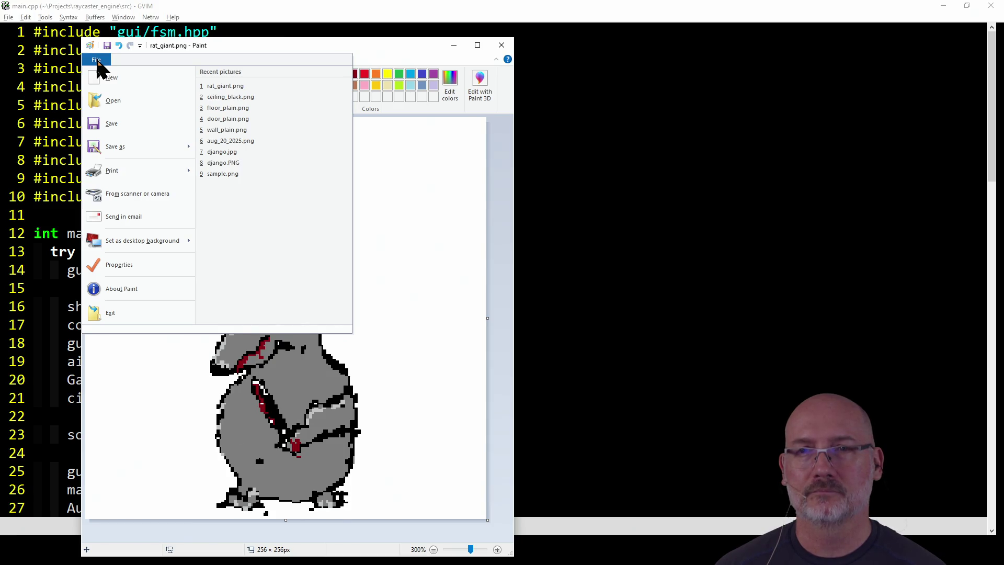
left_click(96, 60)
left_click(479, 82)
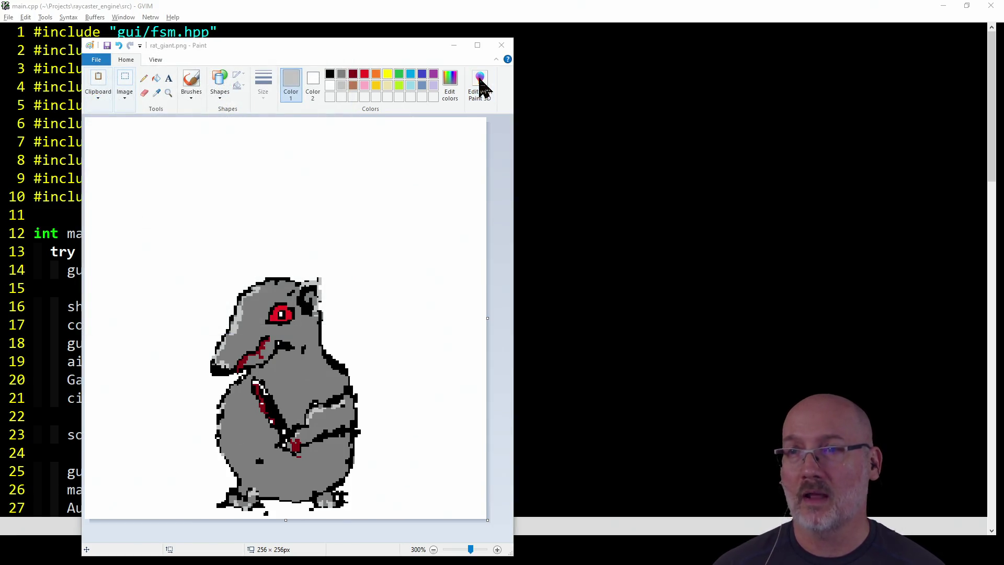
left_click(264, 311)
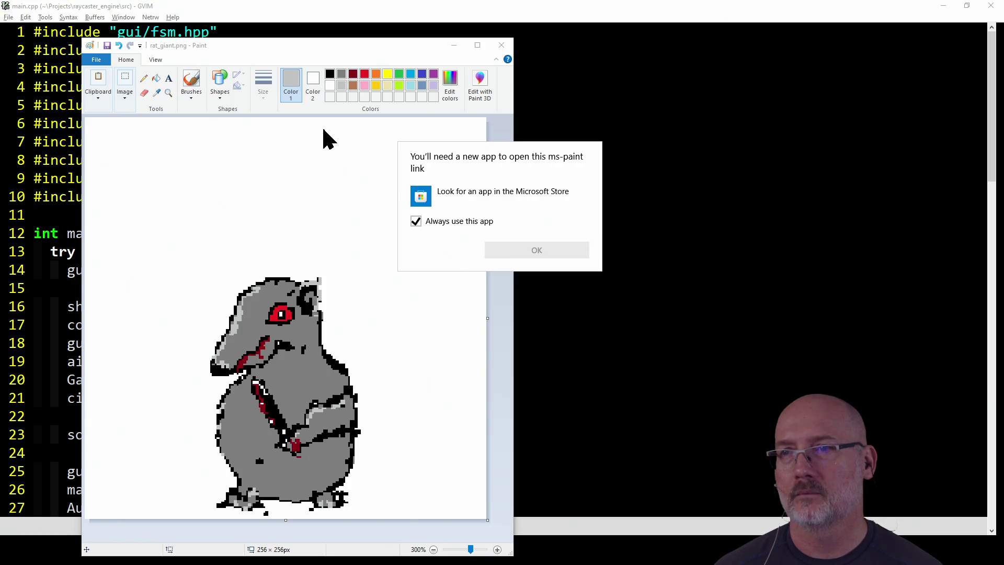
left_click(315, 51)
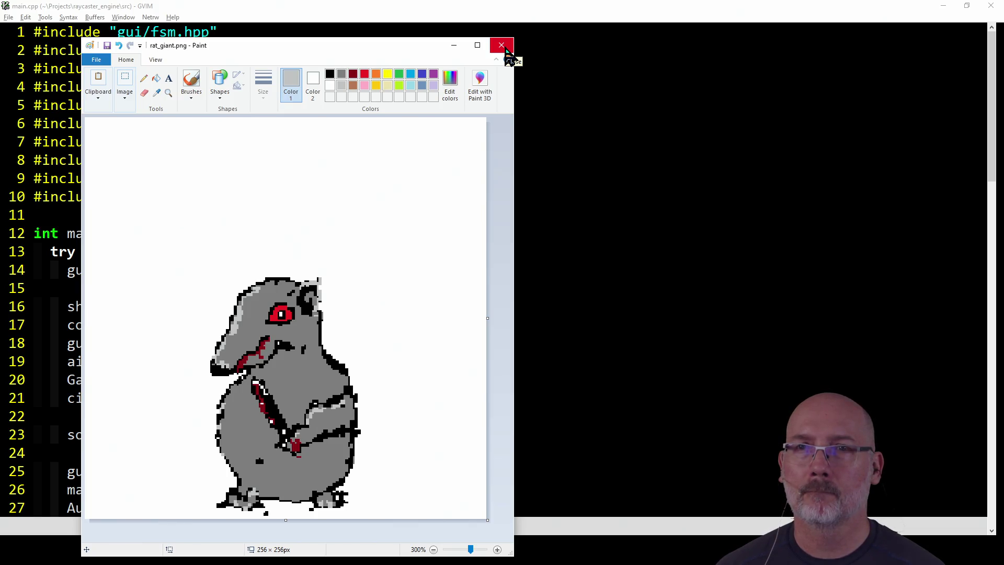
left_click(157, 61)
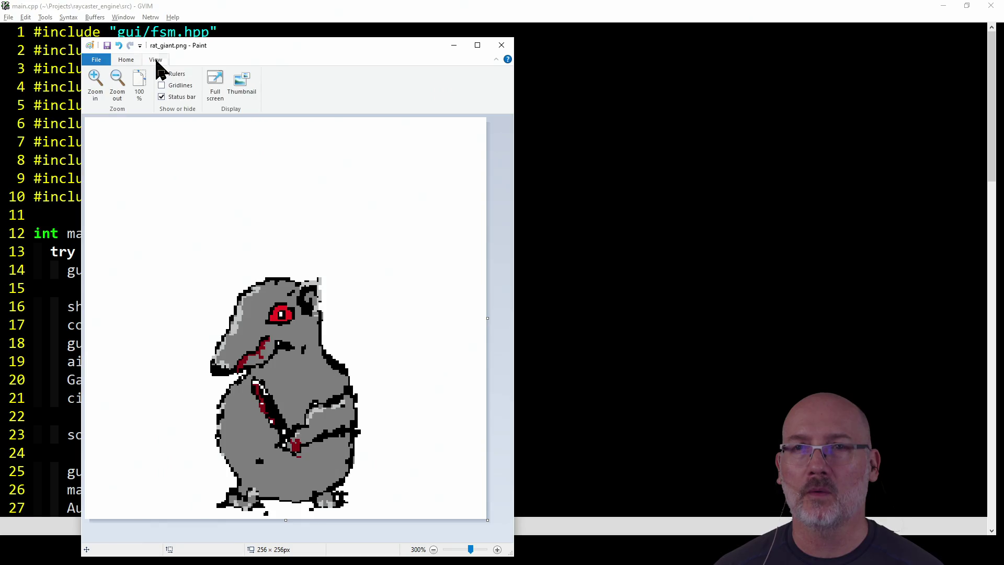
left_click(93, 59)
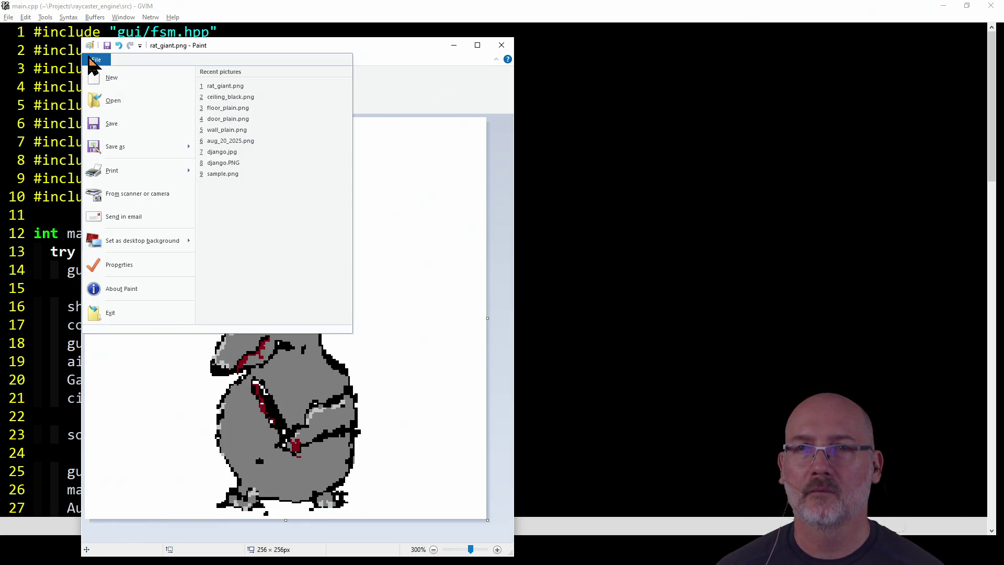
left_click(93, 60)
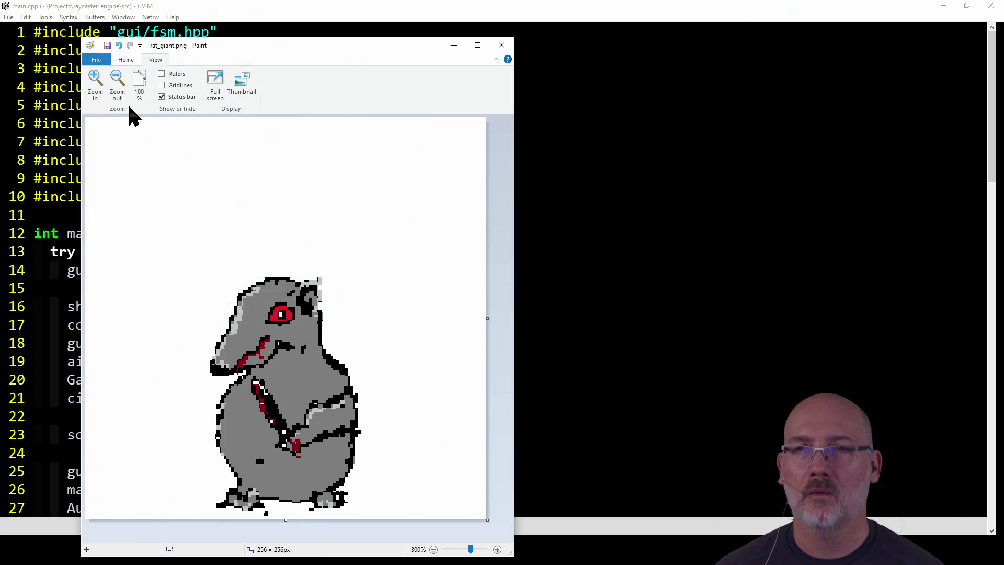
left_click(139, 46)
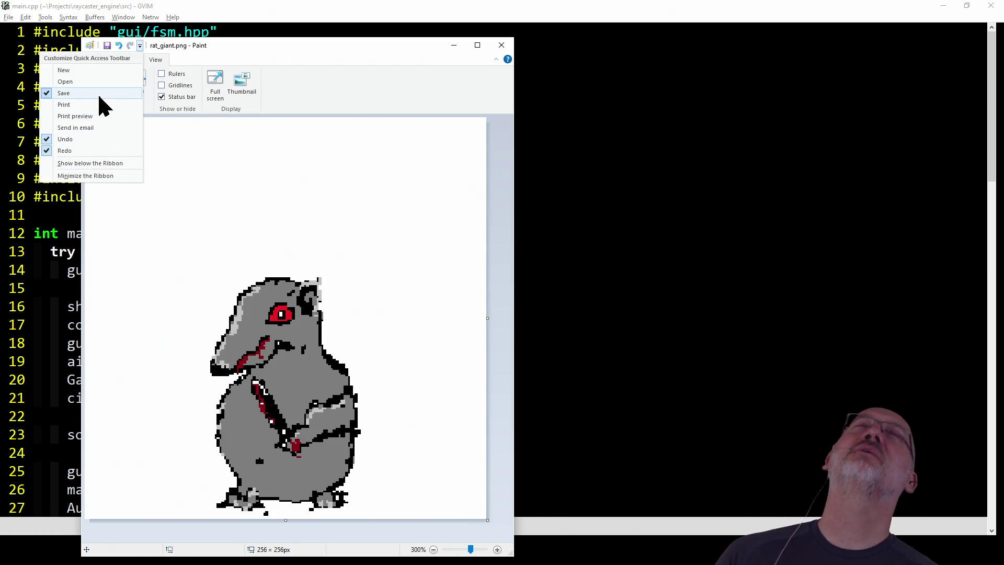
left_click(340, 49)
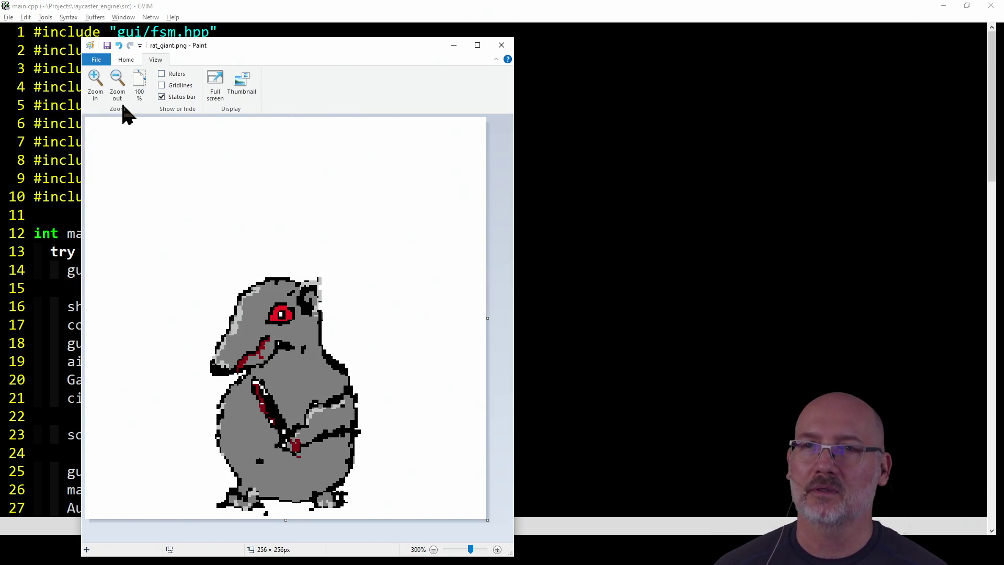
left_click(121, 60)
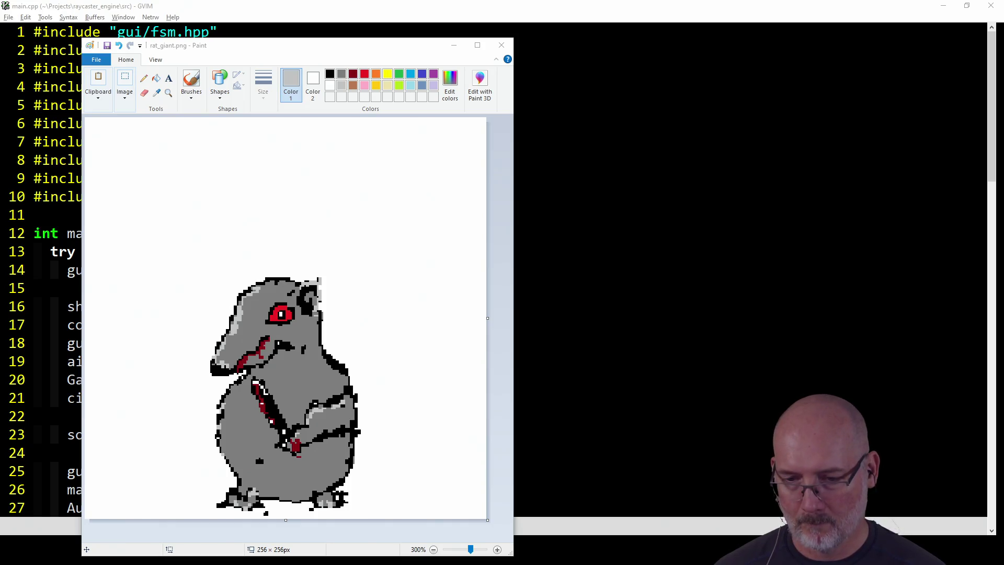
left_click(616, 248)
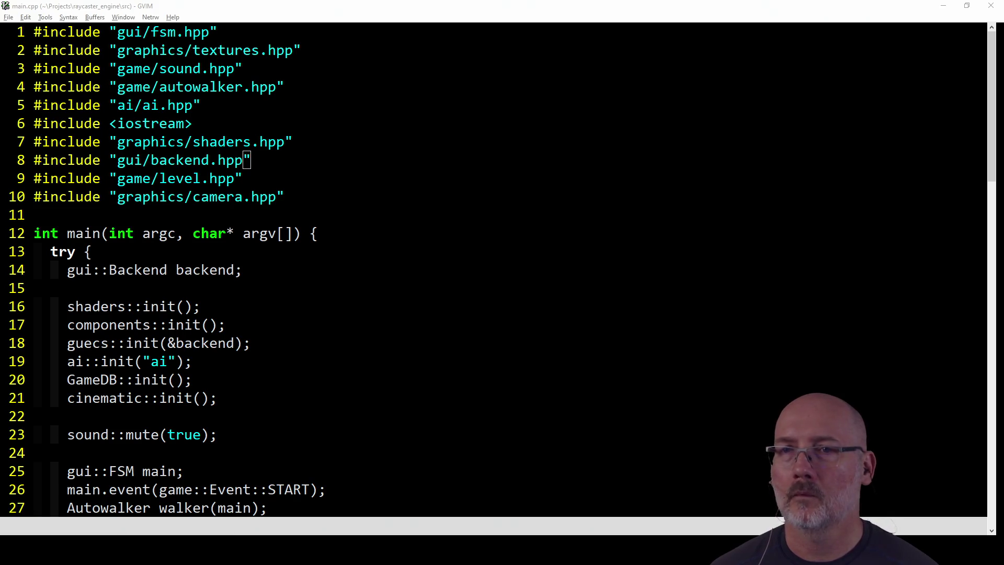
key("alt+Tab")
key("alt+Tab")
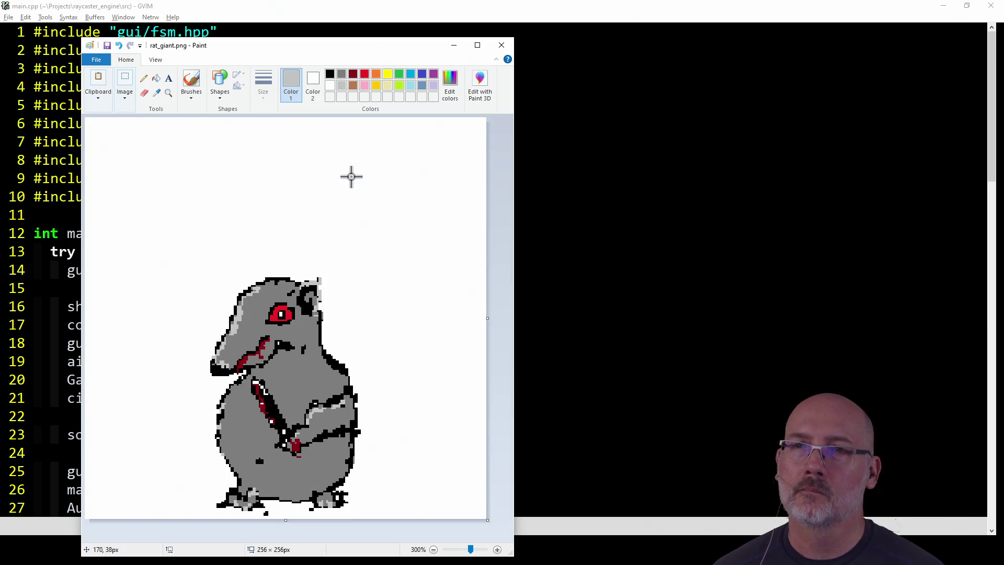
key("alt+Tab")
key("alt+Tab")
key("alt+Tab")
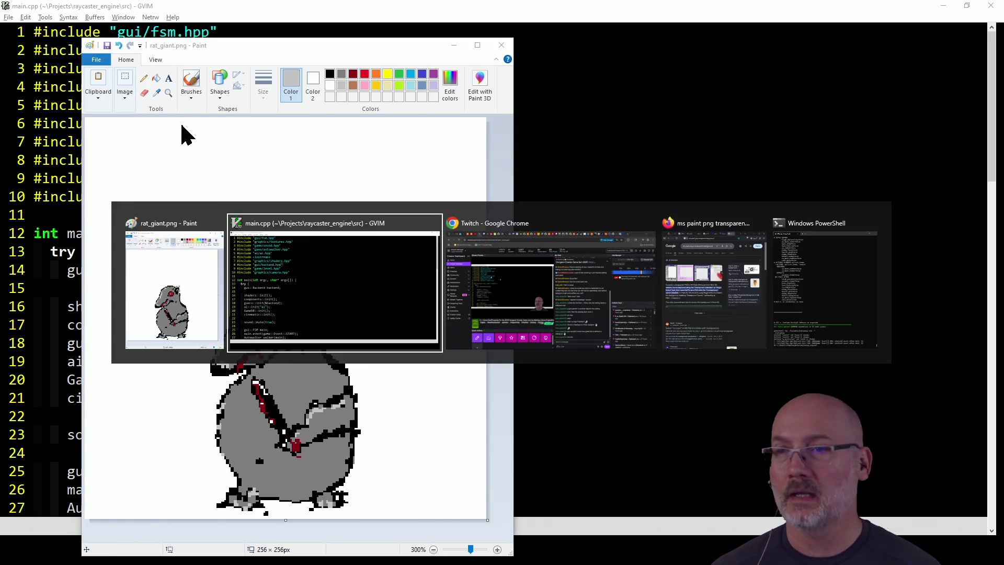
Open the Reddit r/mspaint result about selecting no color from the Google results
scroll(281, 328, "down", 3)
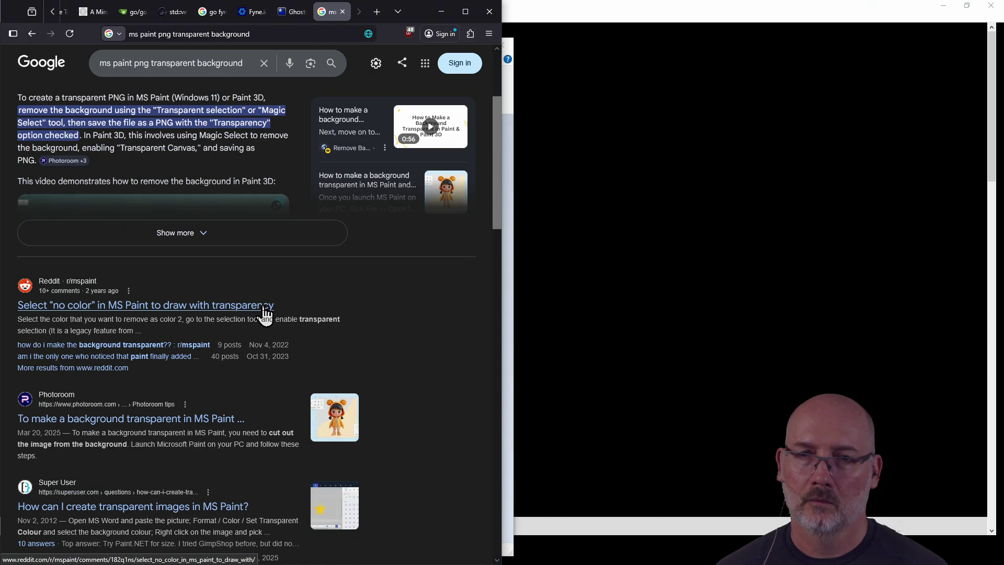
left_click(264, 307)
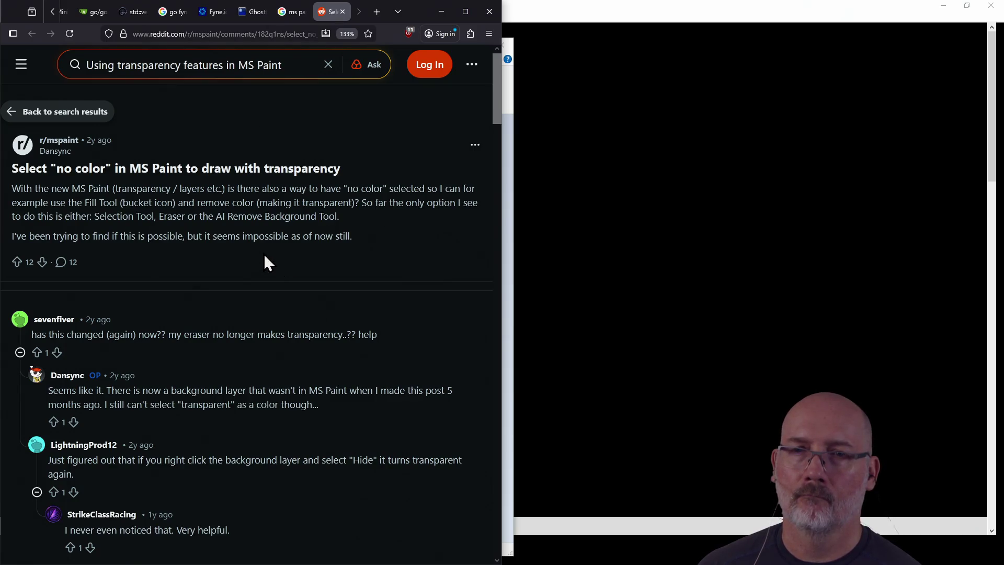
Highlight 'AI Remove Background' in the Reddit post, then return to the Paint rat canvas
left_click_drag(214, 217, 318, 216)
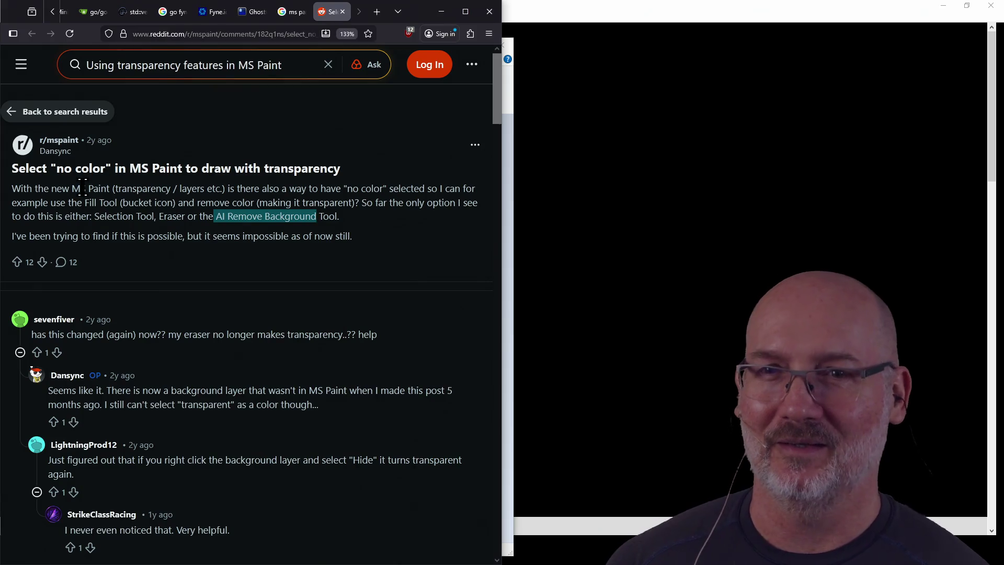
key("alt+Tab")
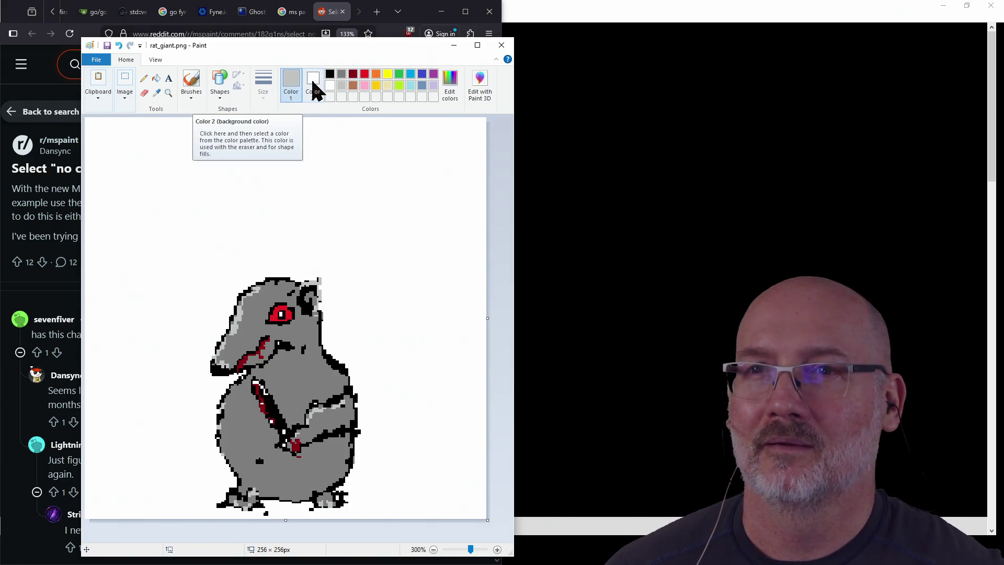
Search Color 2 and Edit colors for a transparent option, change nothing, then close Paint
left_click(314, 90)
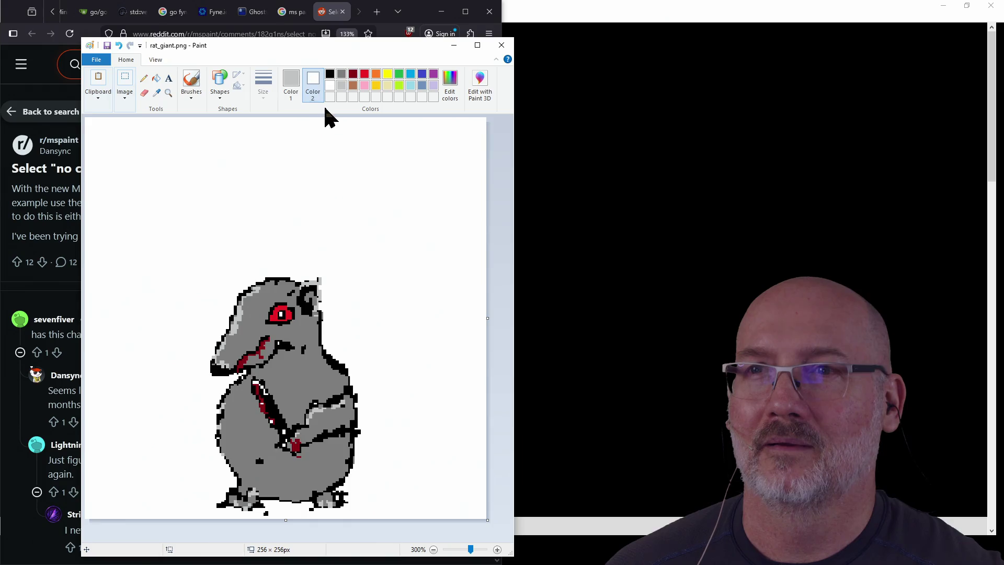
right_click(313, 80)
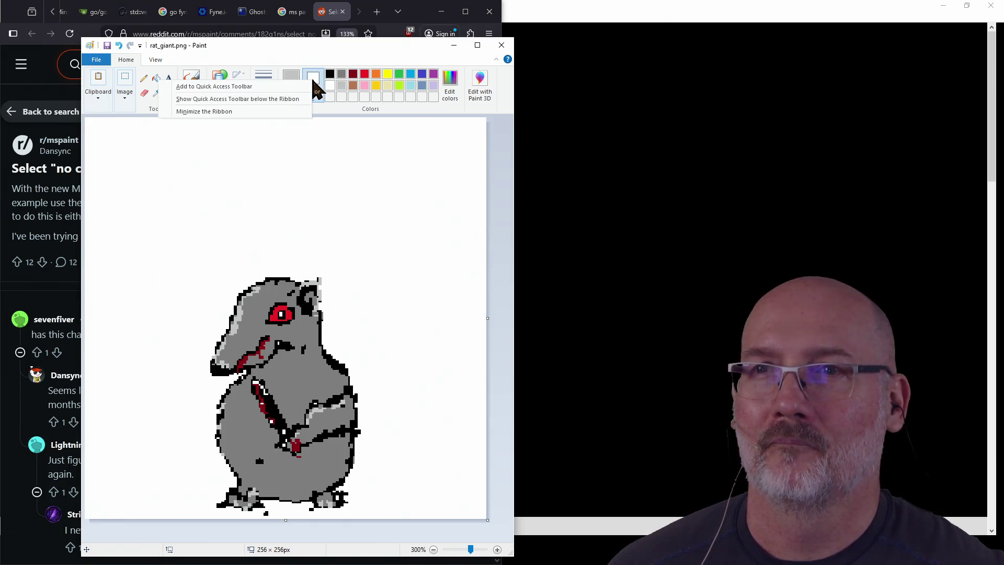
key("Escape")
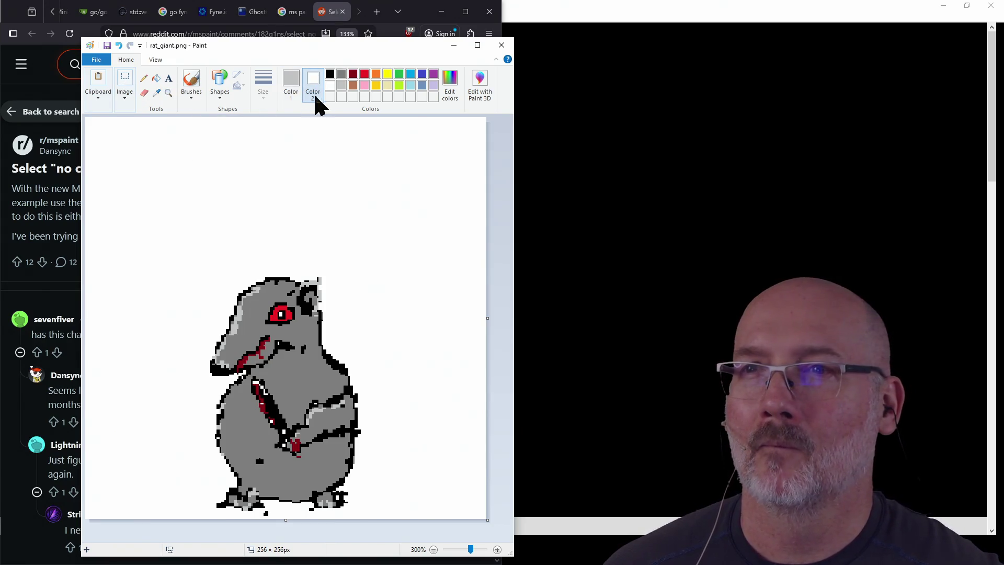
left_click(450, 95)
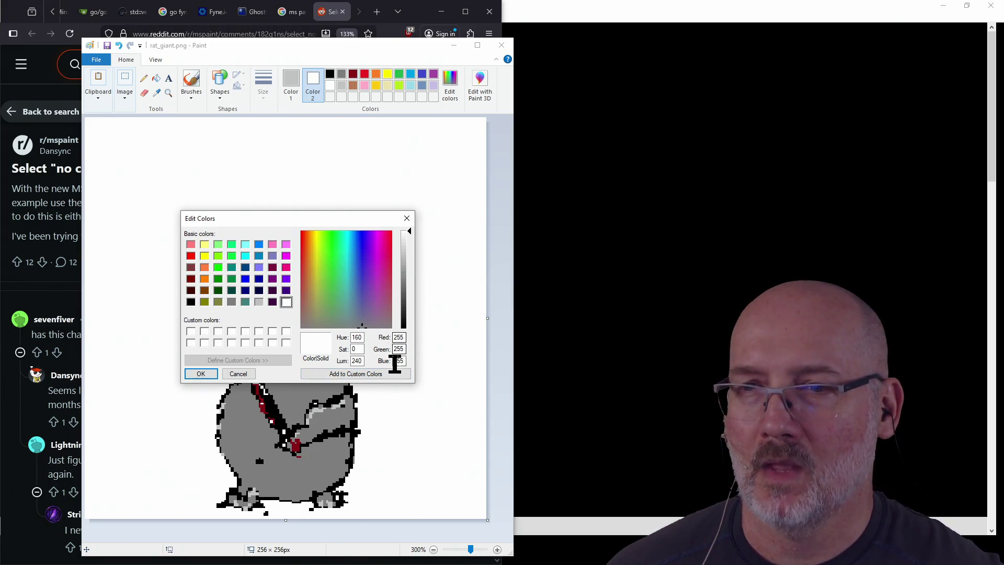
left_click(408, 220)
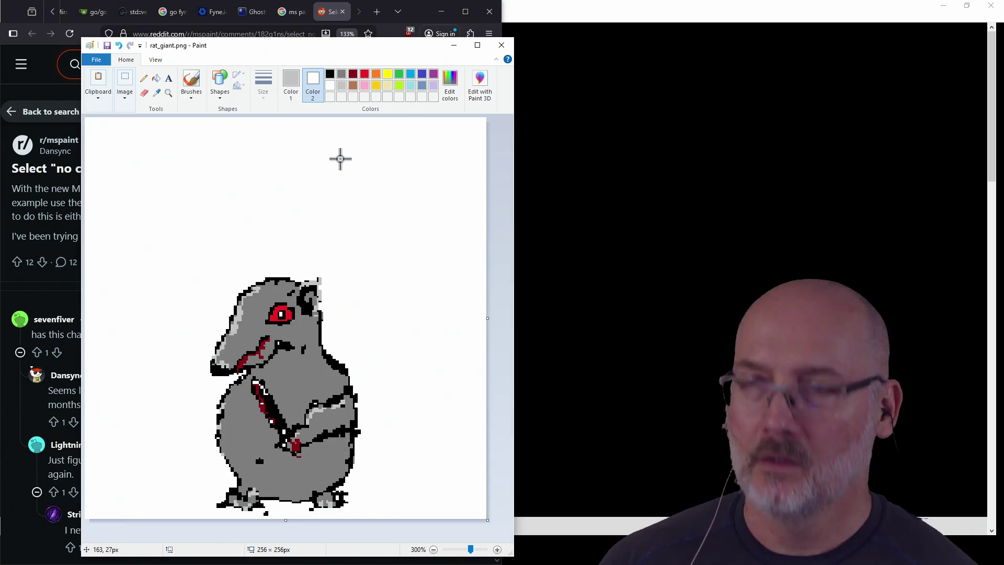
left_click(501, 45)
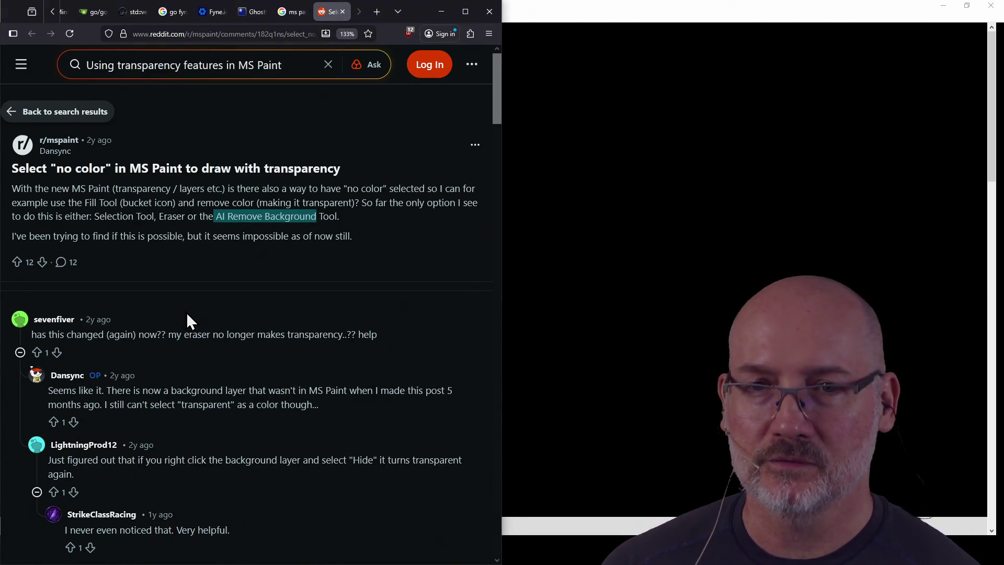
Close the Reddit tab, minimize the browser, and launch Paint.NET from the Start menu search 'paint'
left_click(343, 11)
left_click(538, 20)
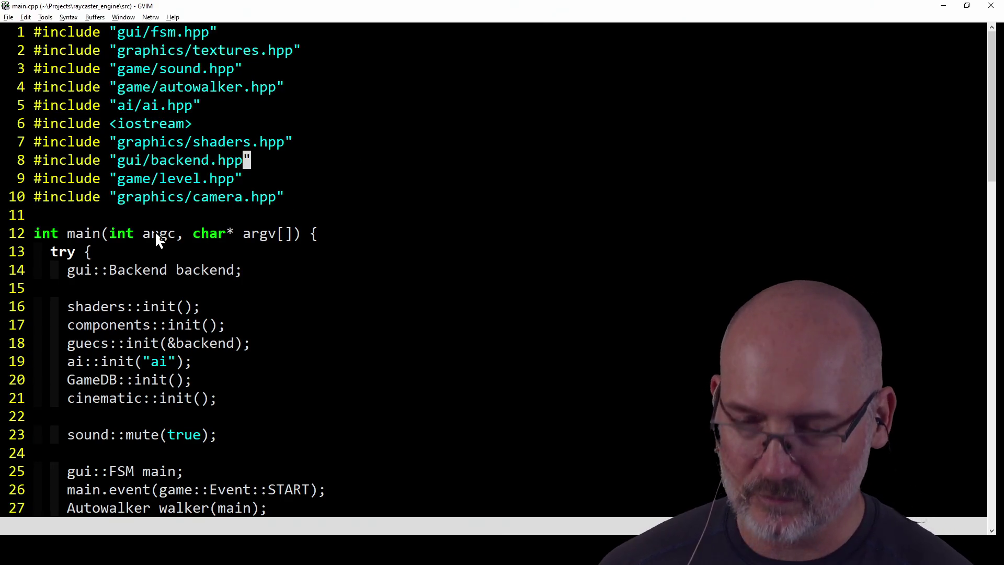
key("super")
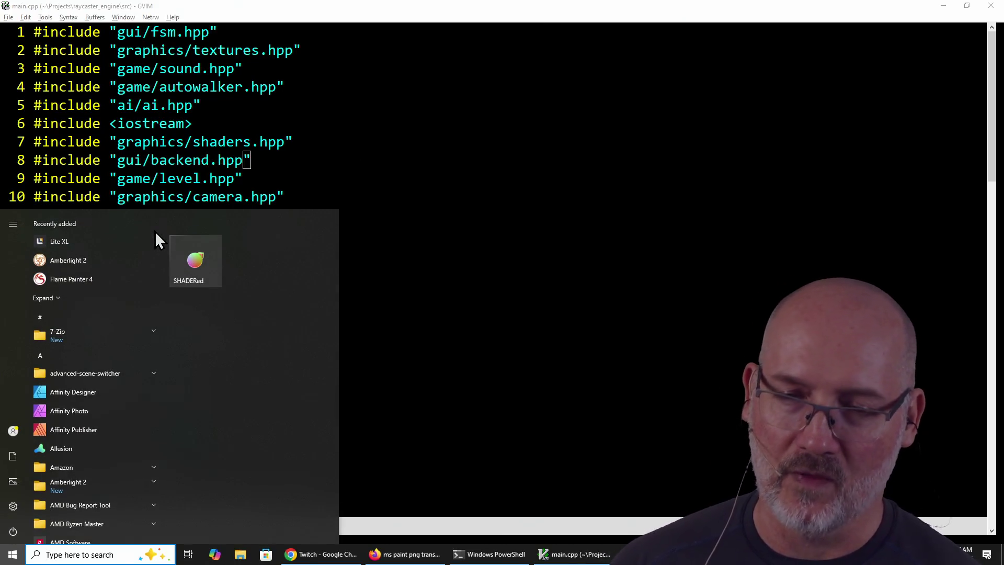
type("paint")
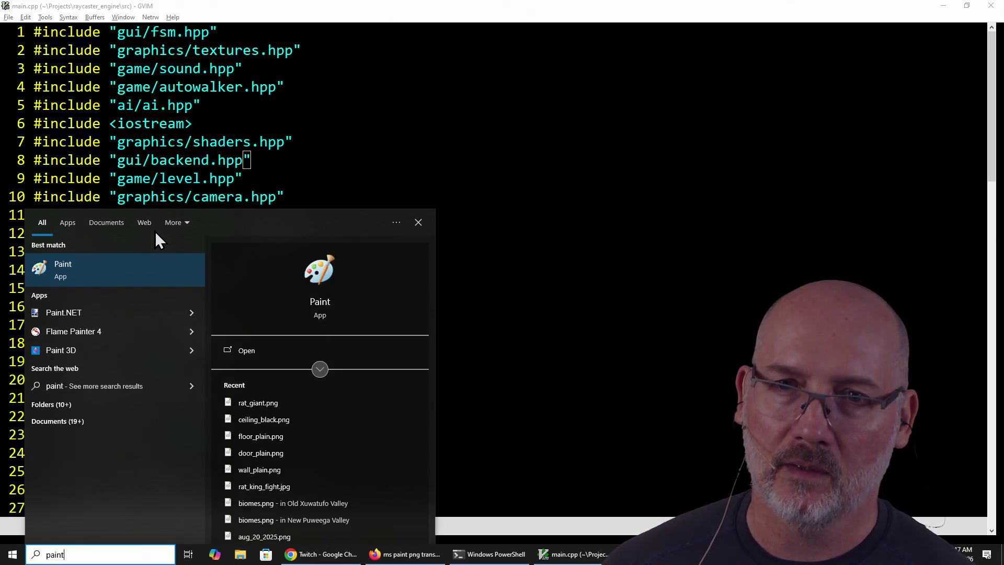
key("Down")
key("Return")
key("Down")
key("Down")
key("Return")
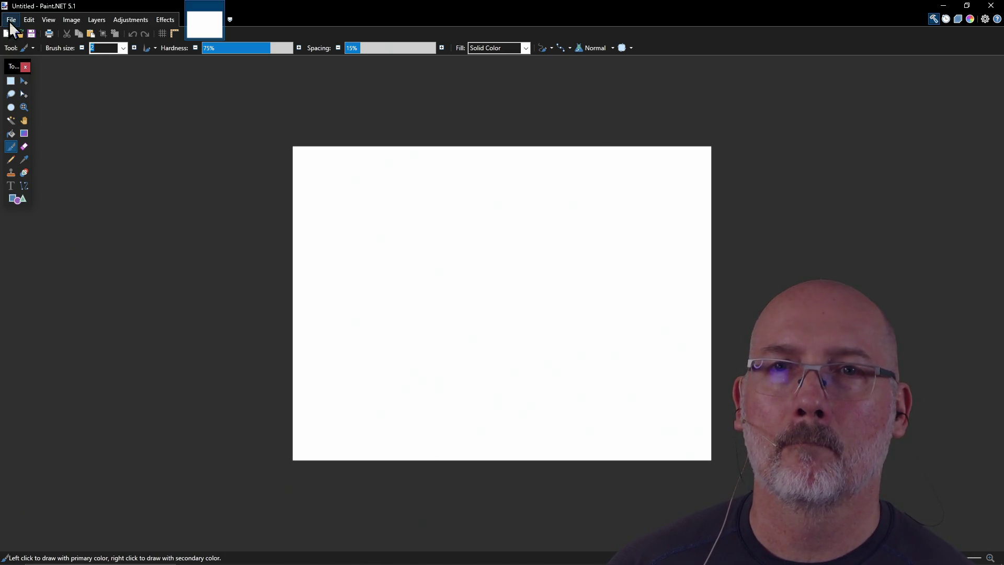
Copy the dcgj_2026 image folder path from the PowerShell copy command
left_click(11, 21)
key("Escape")
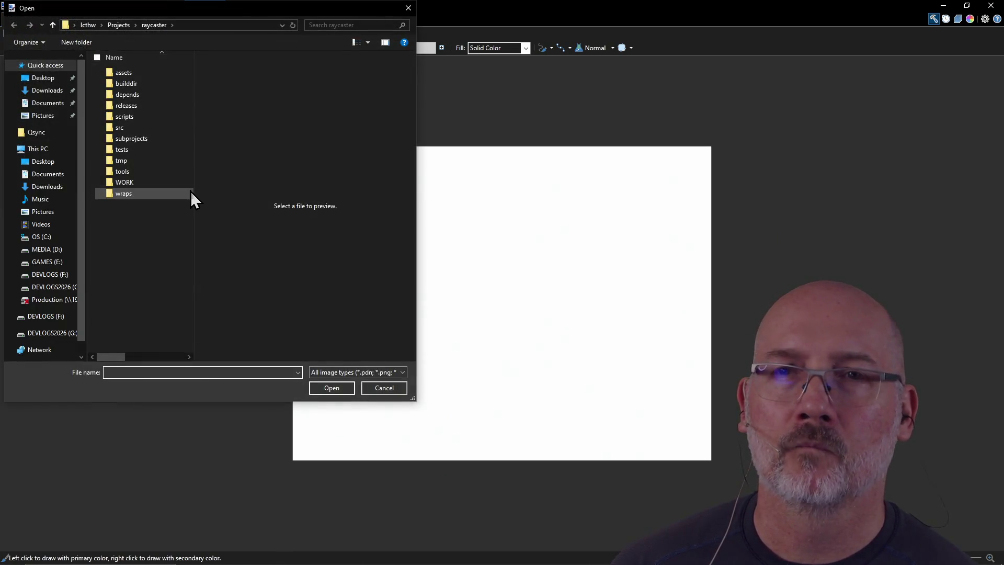
key("alt+Tab")
key("alt+Tab")
key("alt+Tab")
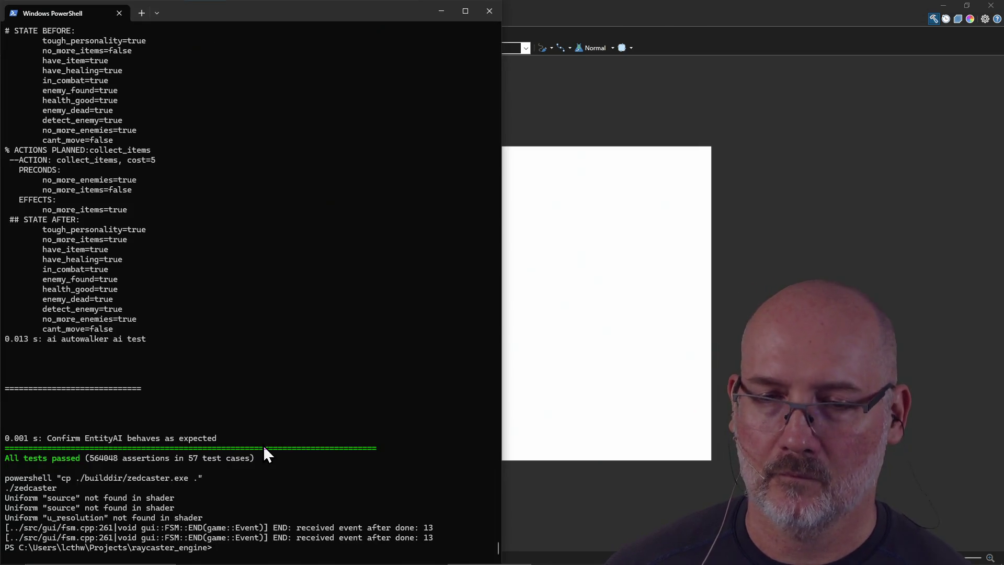
type("cp C:\\Users\\lcthw\\Pictures\\Games\\dcgj_2026\\rat_giant.png .\\assets\\sprites\\rat_with_sword.png")
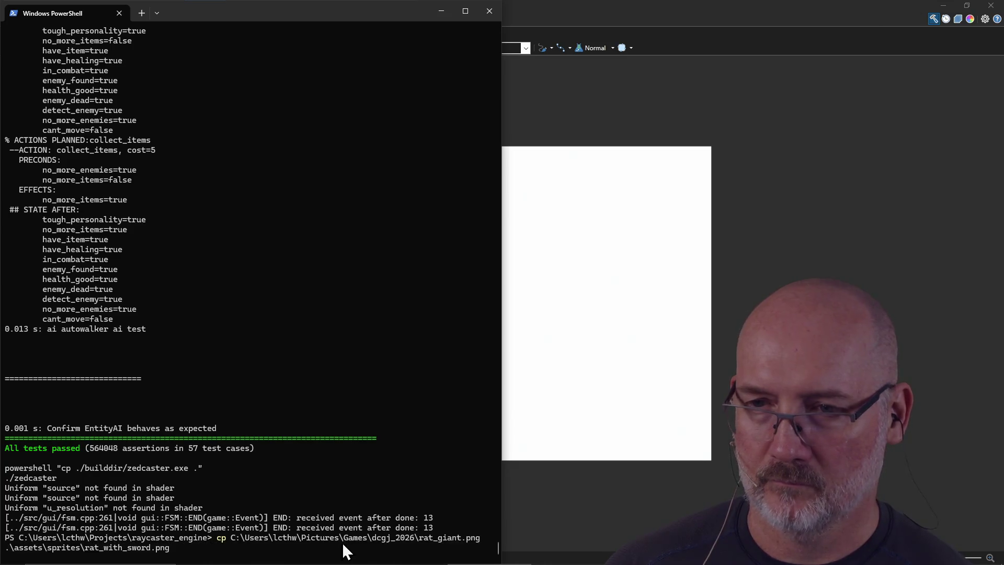
left_click_drag(238, 537, 416, 539)
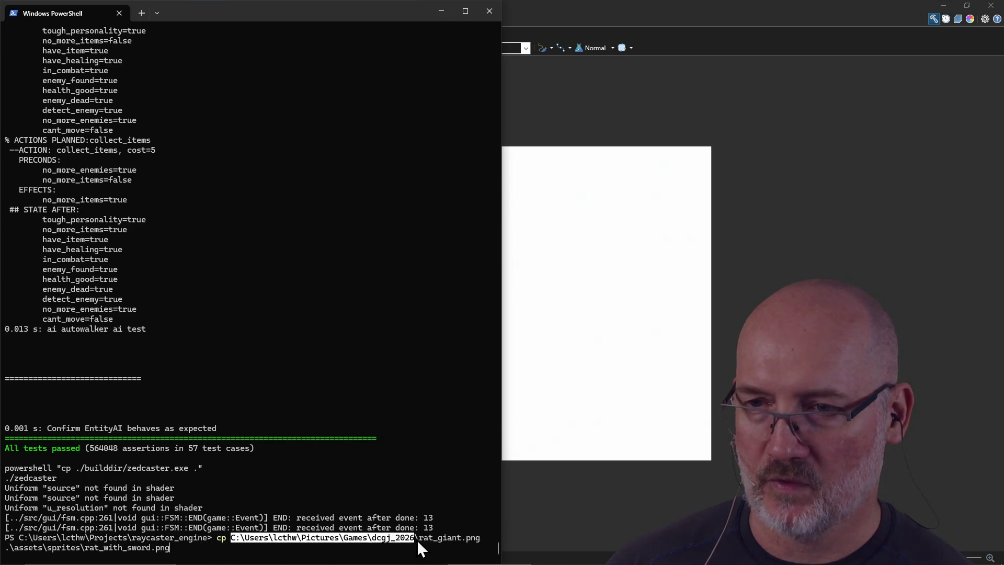
key("ctrl+c")
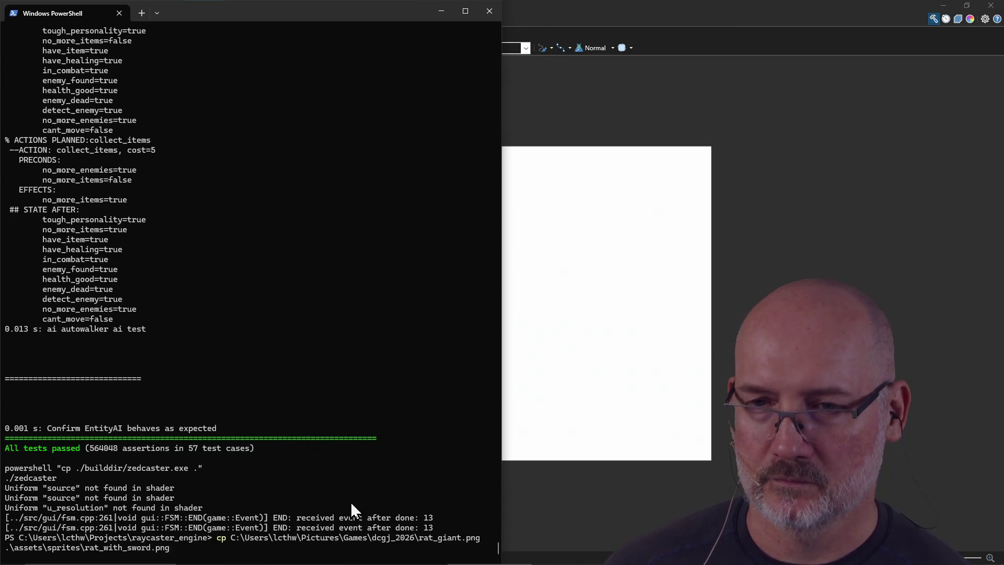
key("ctrl+c")
Open rat_giant.png in Paint.NET by pasting the dcgj_2026 path into the Open dialog
left_click(567, 11)
key("ctrl+o")
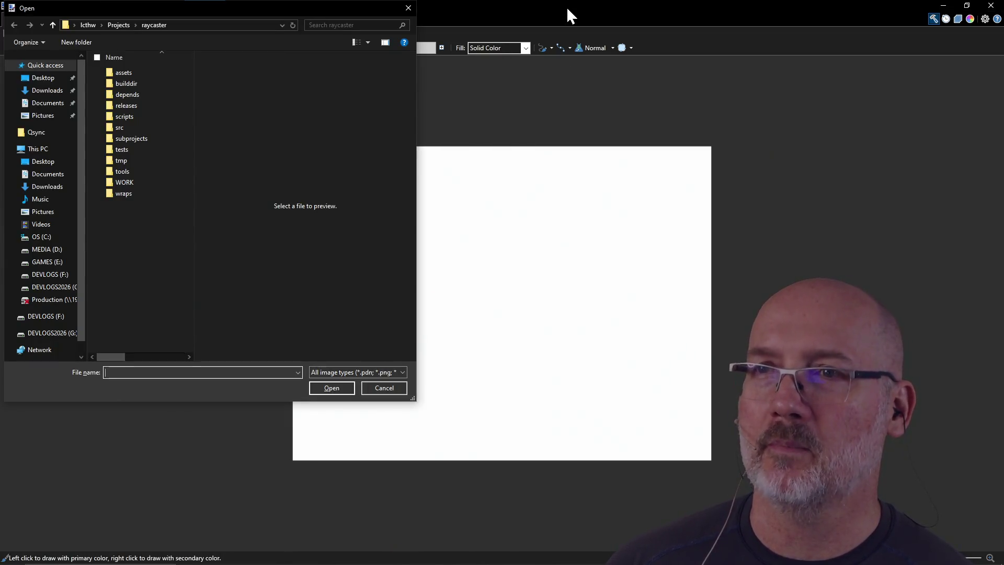
key("ctrl+v")
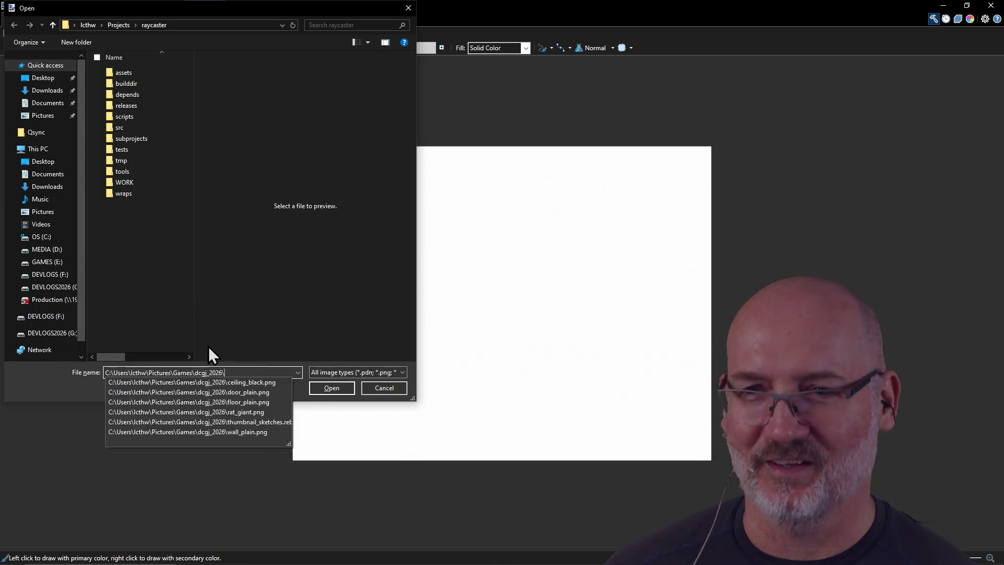
key("Return")
left_click(122, 263)
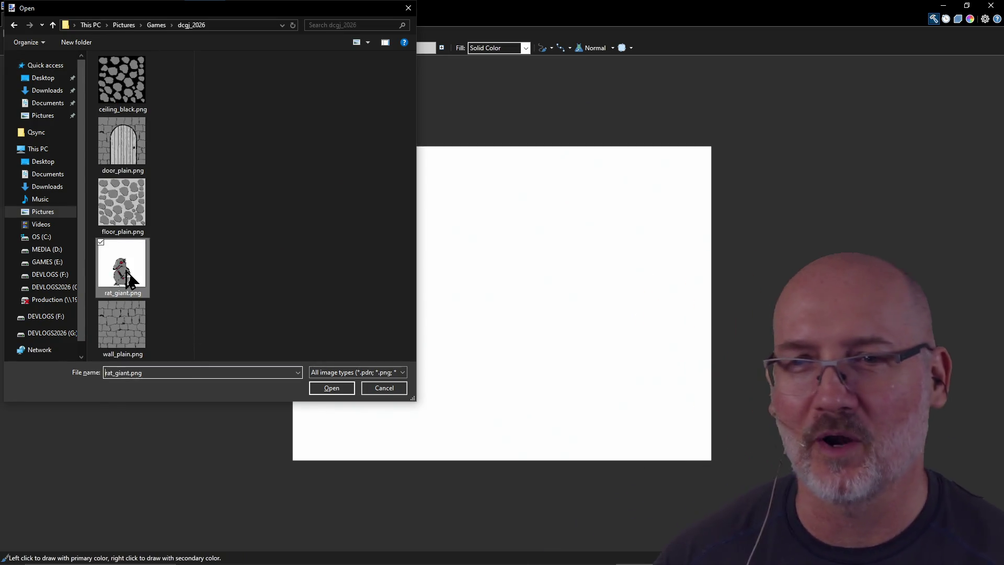
left_click(347, 387)
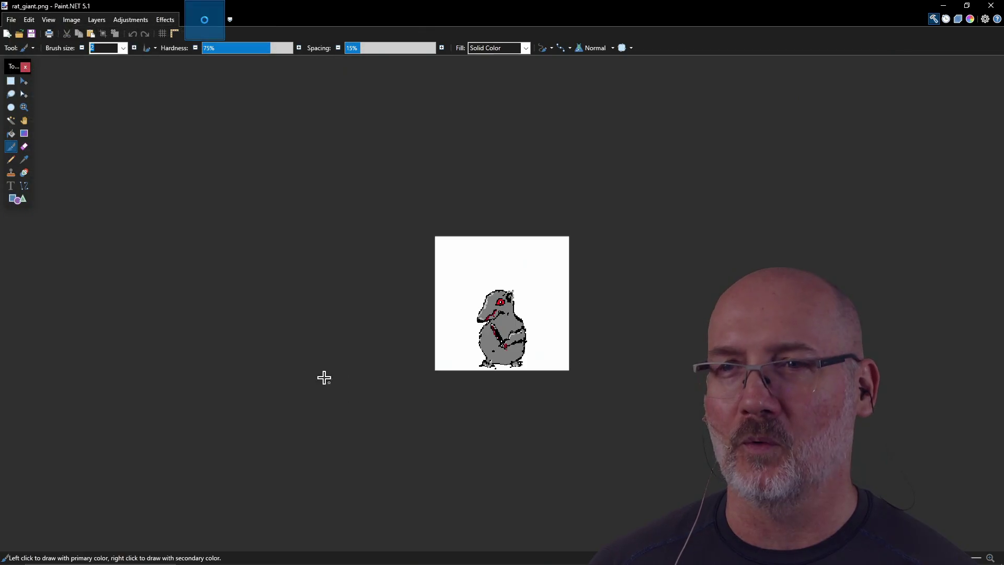
Zoom in and Magic Wand-delete the white background, excluding the light snout pixels on the second pass
scroll(482, 287, "up", 5)
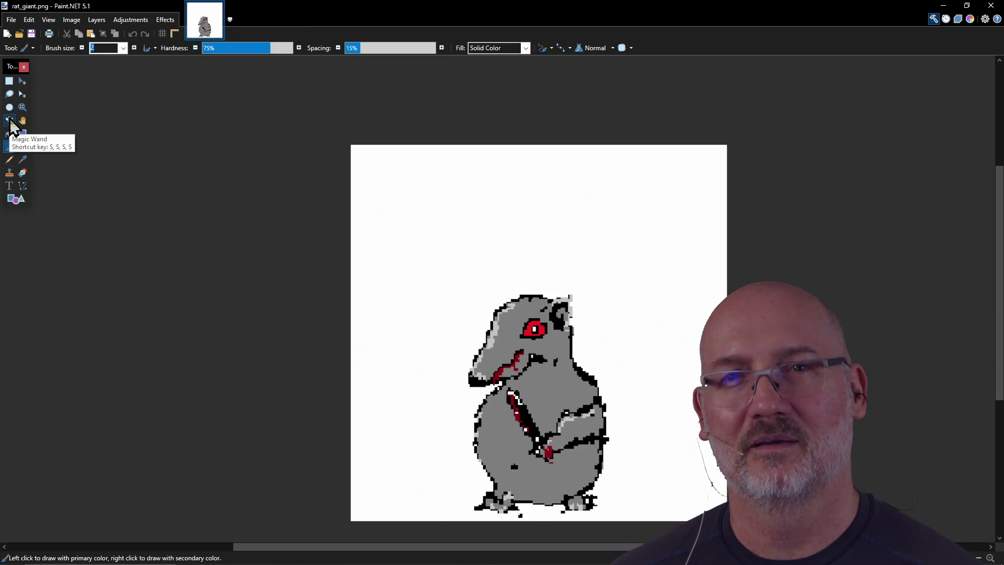
left_click(9, 121)
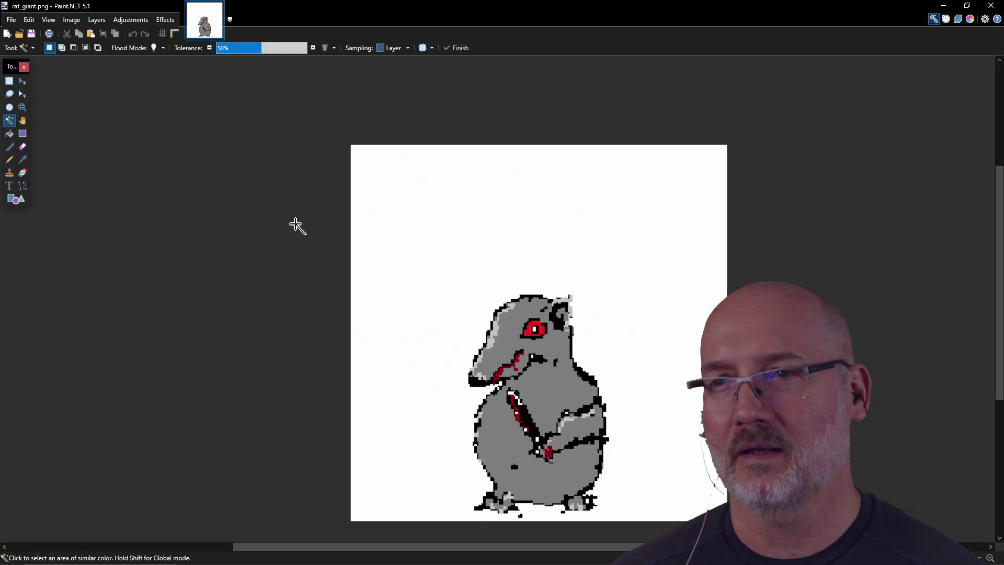
left_click(432, 226)
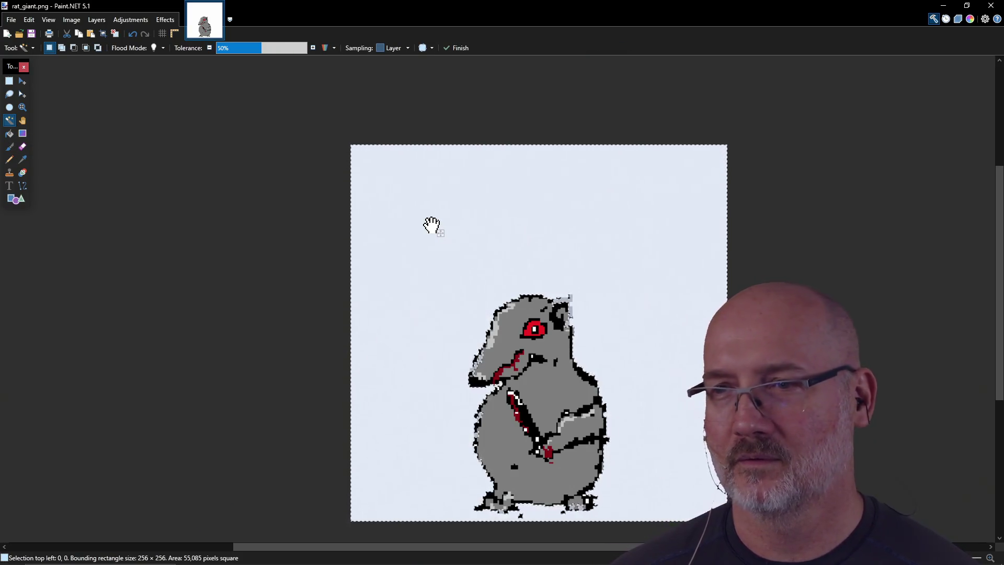
key("Delete")
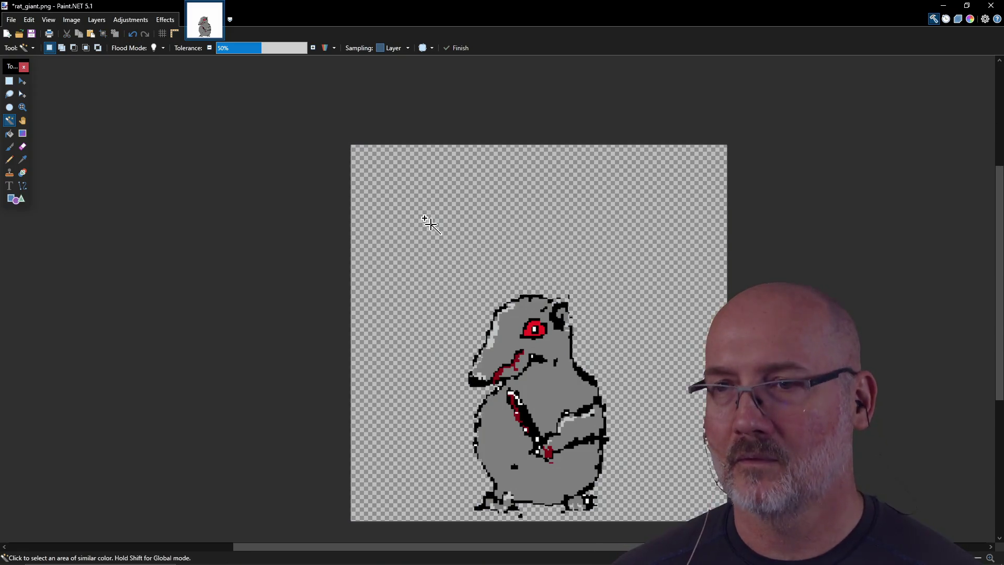
left_click(432, 226)
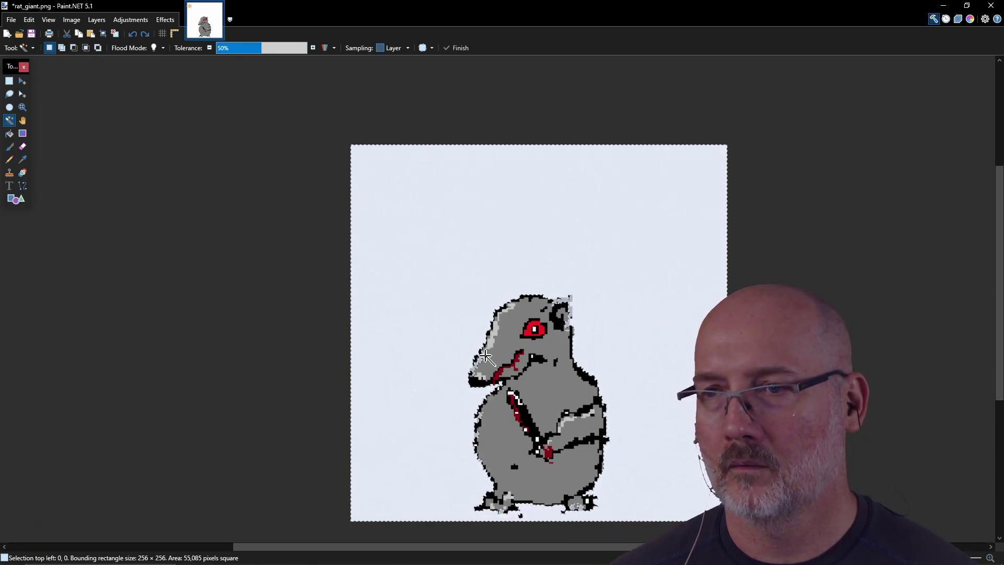
right_click(485, 361)
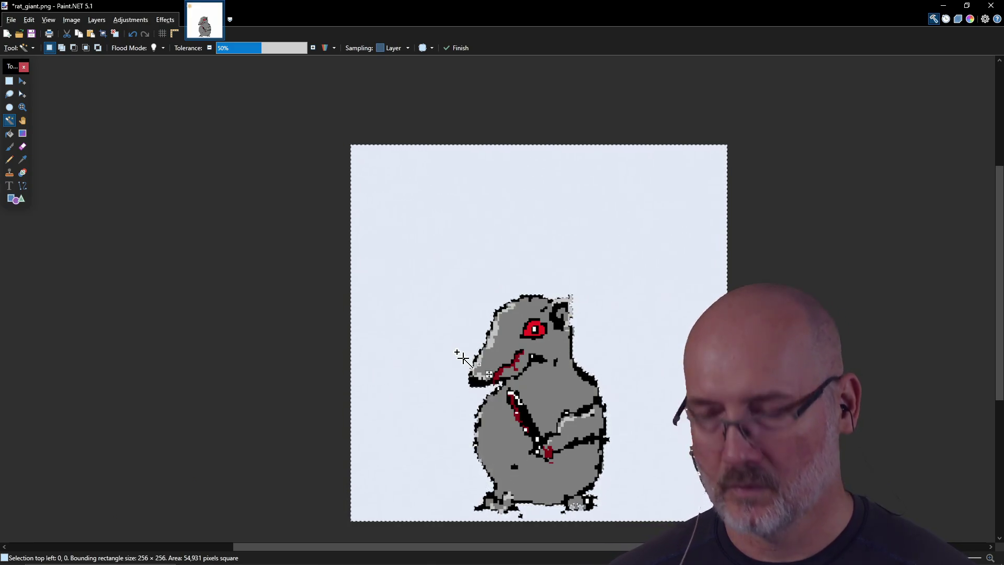
key("Delete")
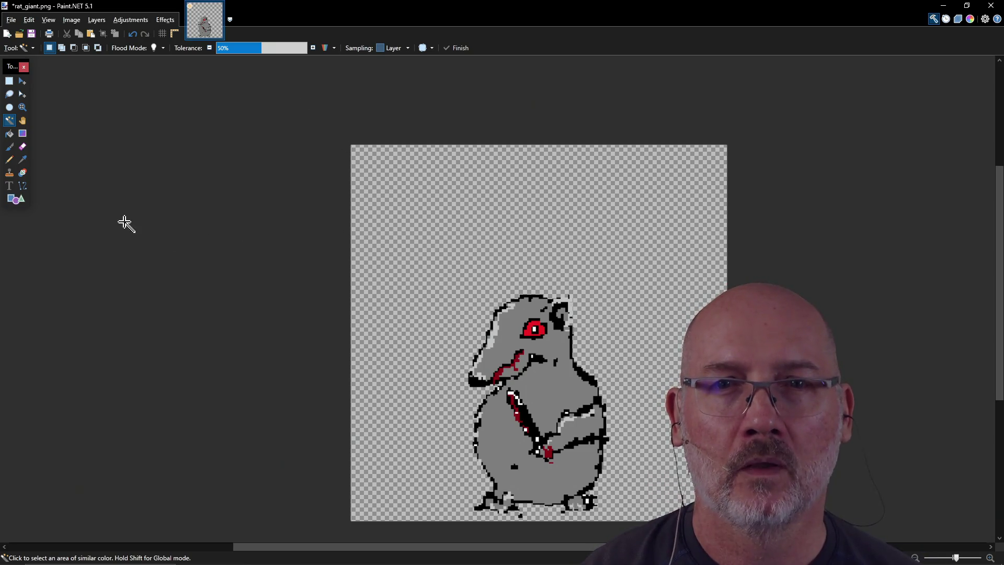
left_click(15, 202)
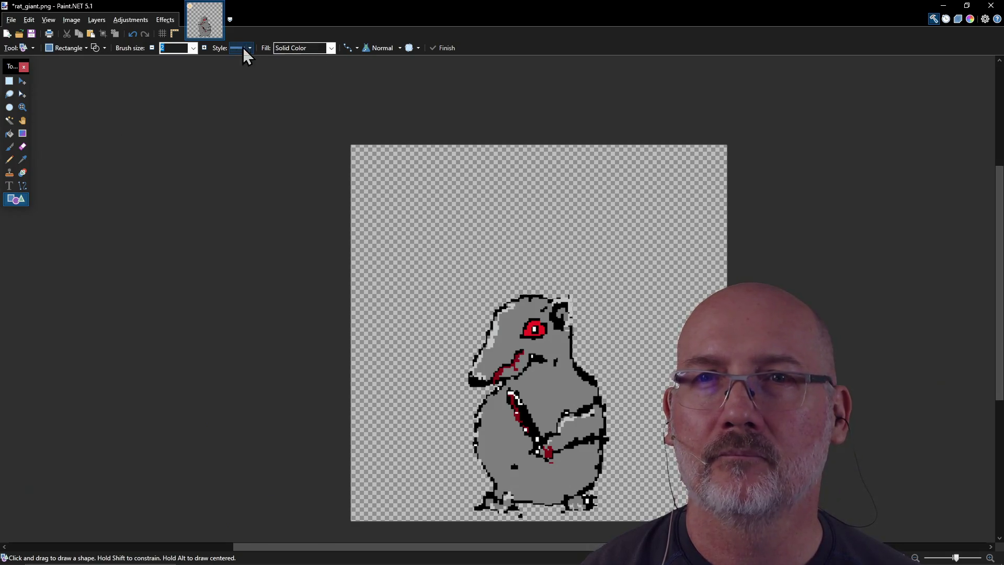
Browse the View menu and tool list, then select the Pencil tool for one-pixel drawing
left_click(48, 20)
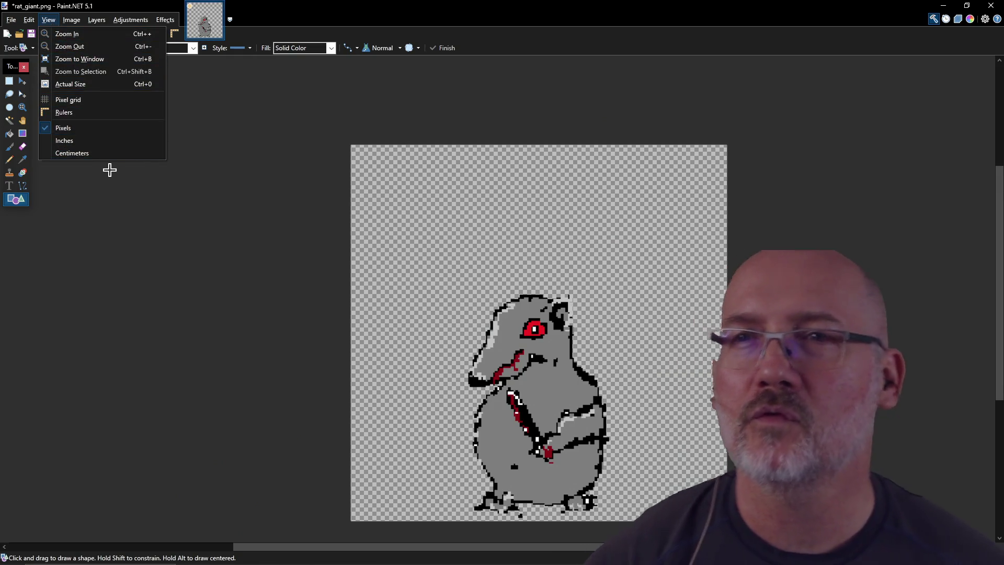
left_click(109, 169)
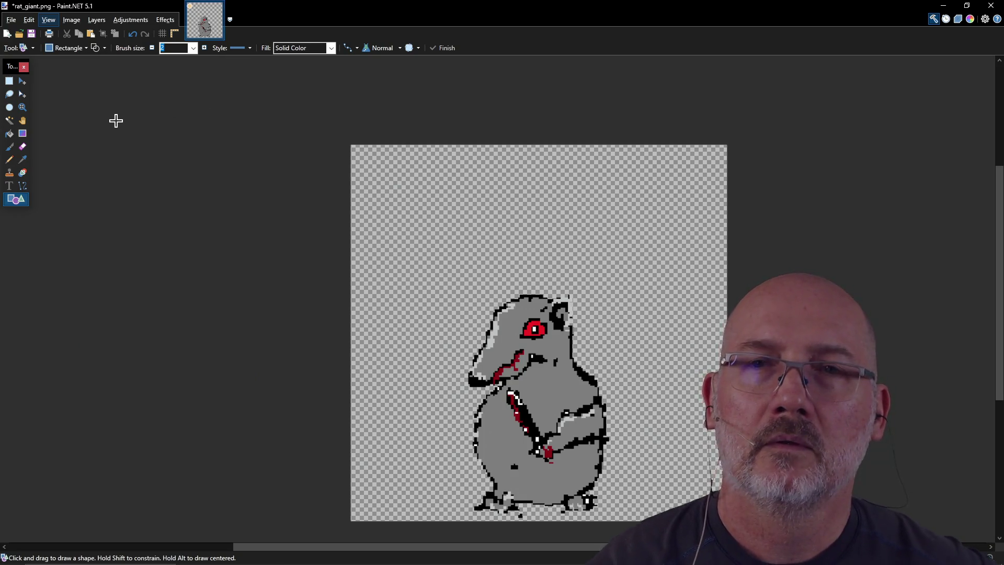
left_click(33, 48)
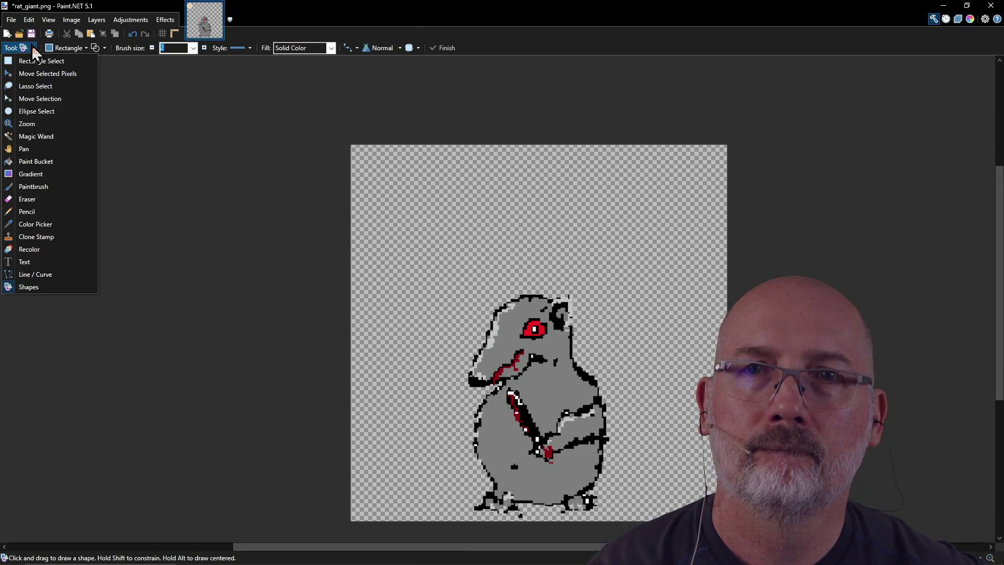
left_click(33, 47)
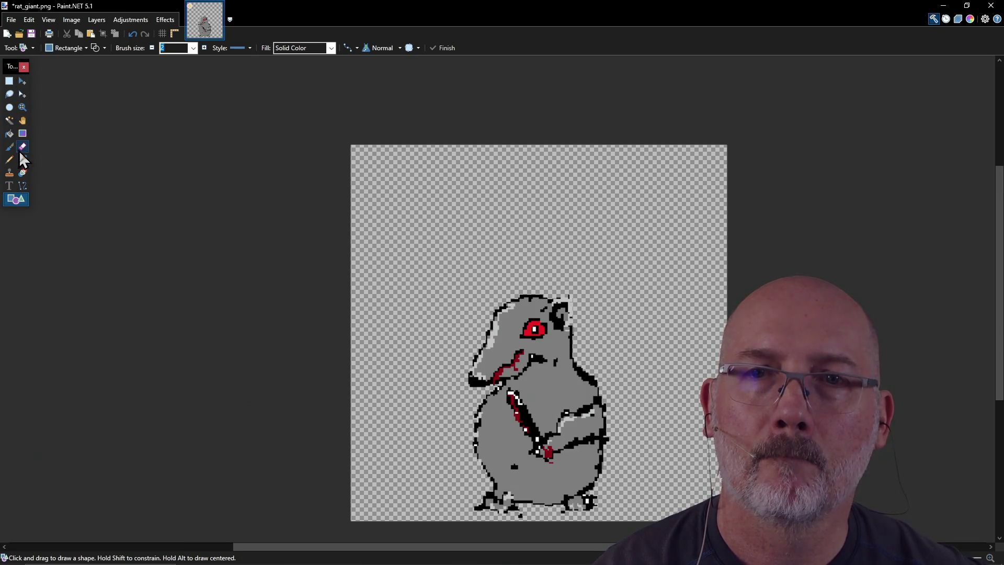
left_click(5, 159)
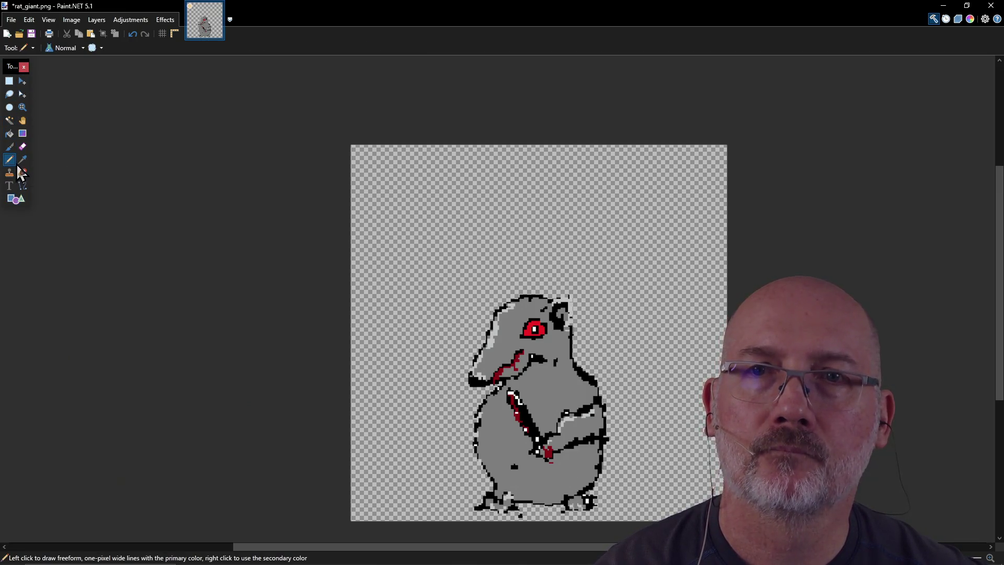
left_click(53, 24)
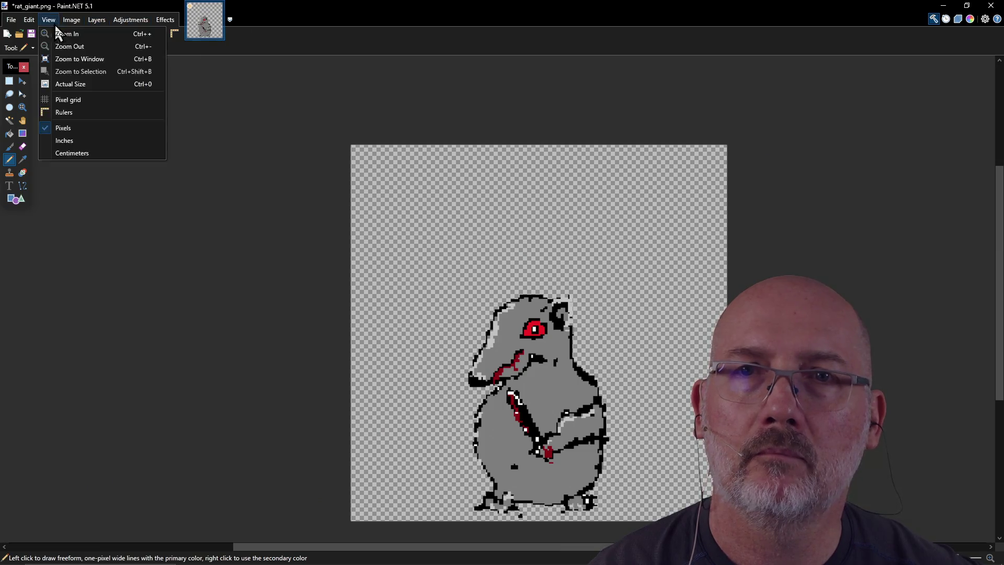
left_click(11, 19)
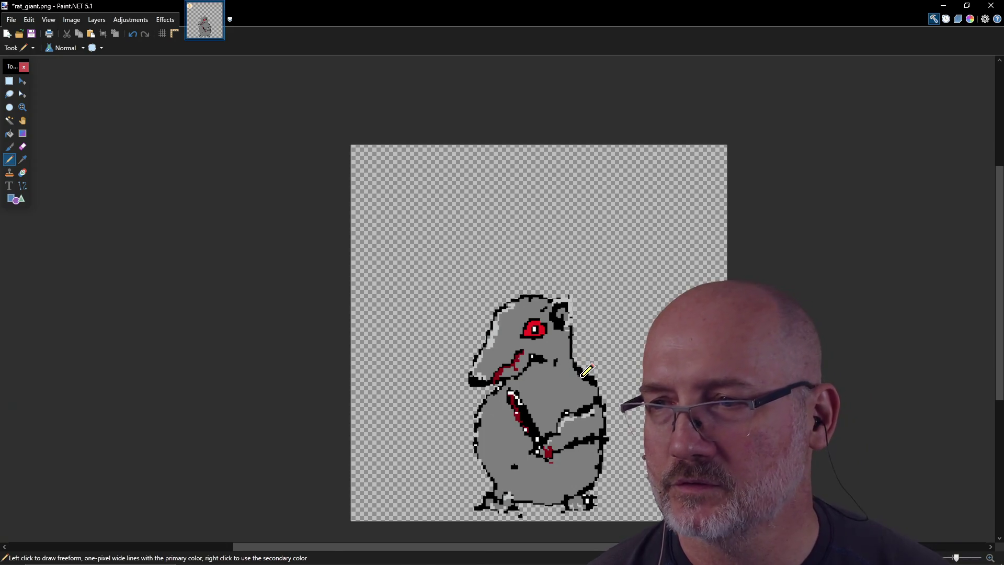
key("alt")
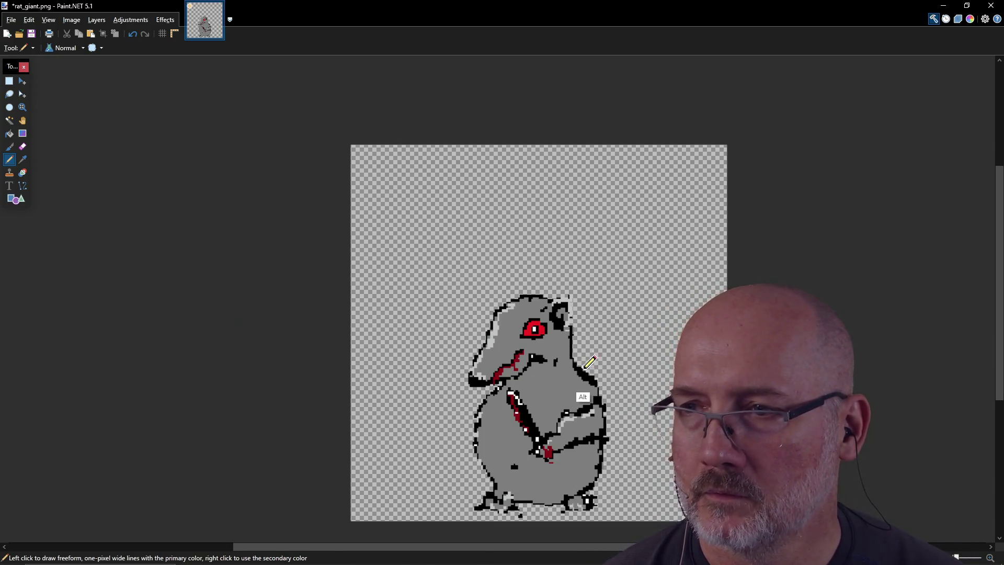